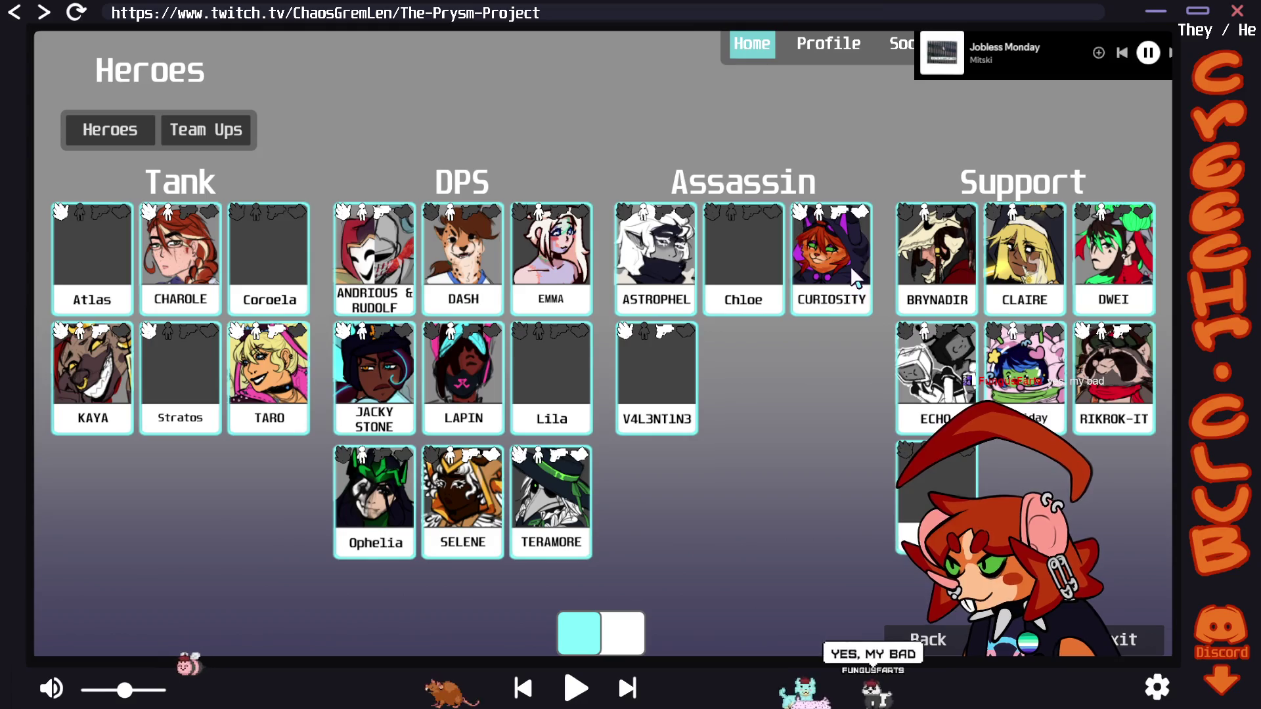
Open Curiosity's hero page from the Assassin group on the Heroes roster
{"action": "left_click", "coordinate": [854, 275]}
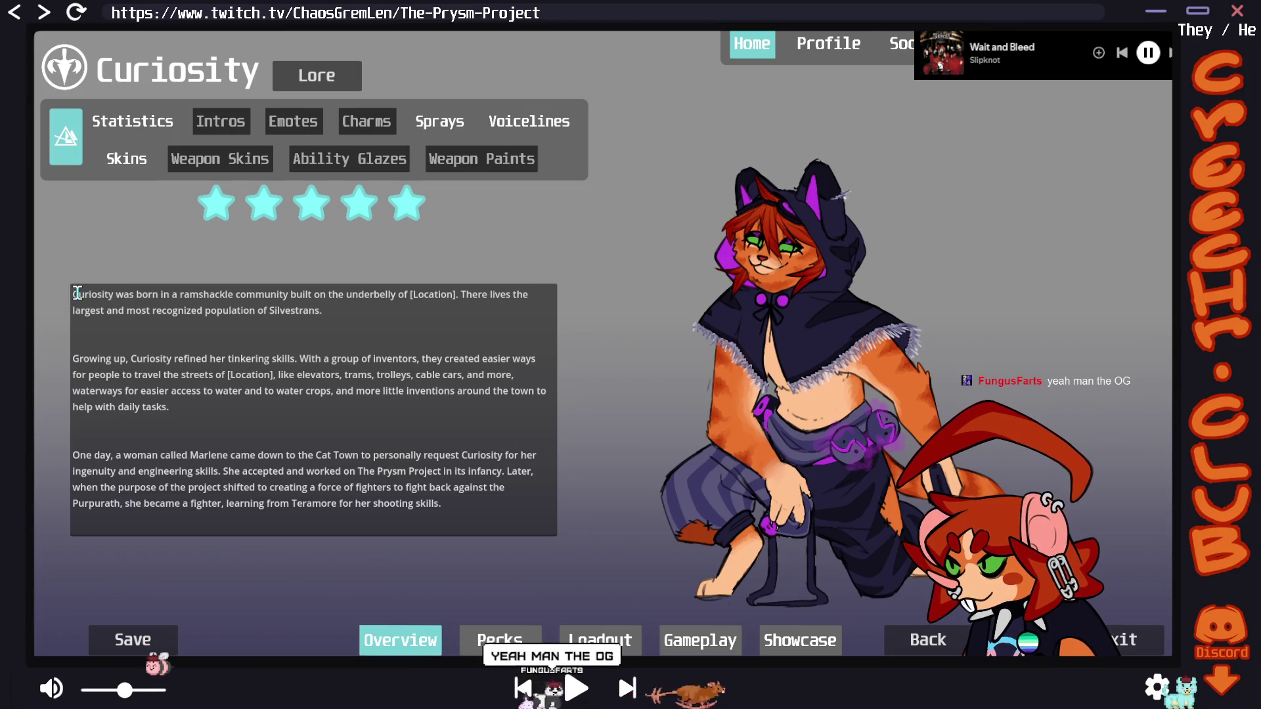
Skim Curiosity's lore text, then bring up her weapon and ability Statistics page
{"action": "left_click_drag", "start_coordinate": [439, 470], "coordinate": [453, 487]}
{"action": "left_click", "coordinate": [515, 423]}
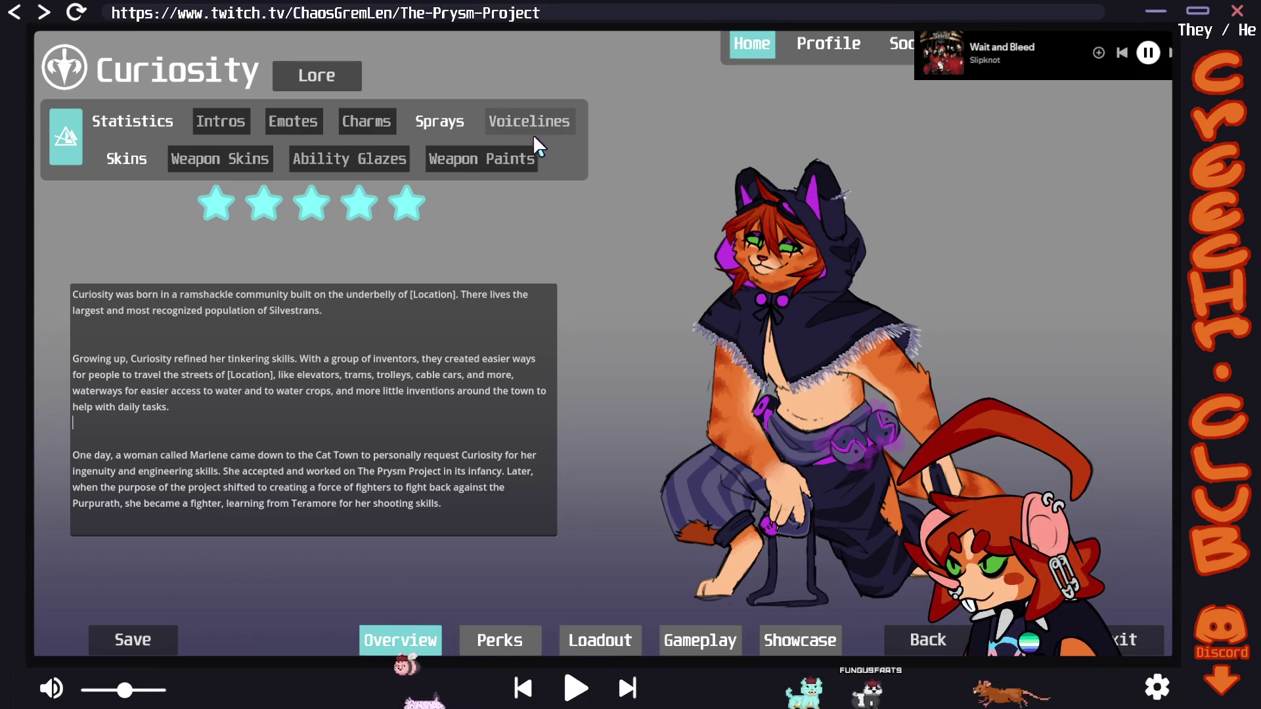
{"action": "left_click", "coordinate": [127, 120]}
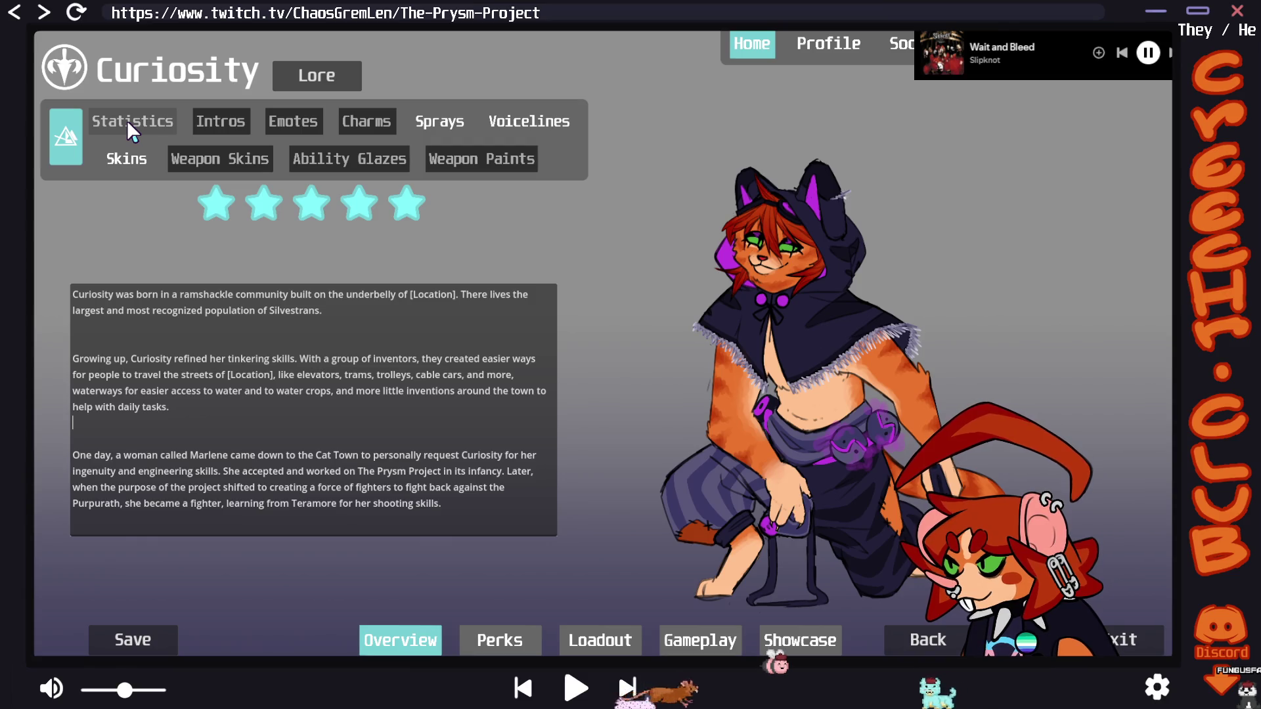
{"action": "left_click", "coordinate": [128, 120]}
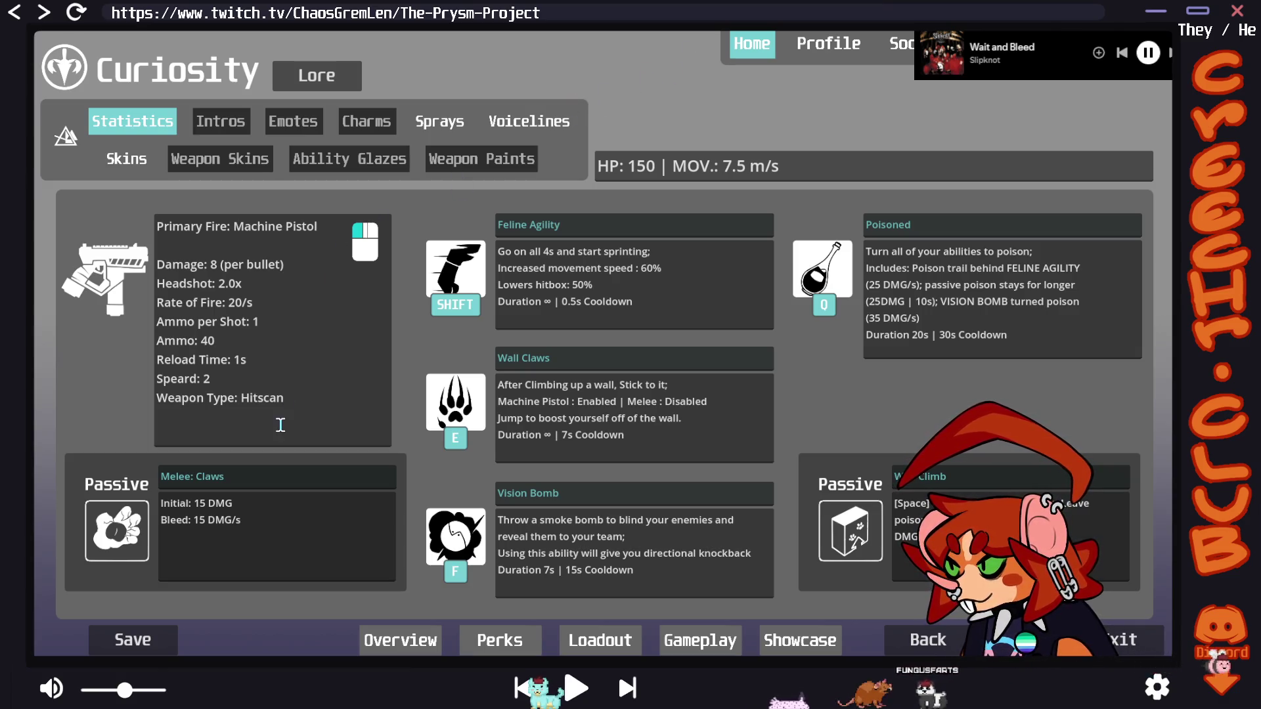
Select and review the Feline Agility description and the movement speed value
{"action": "left_click", "coordinate": [569, 268]}
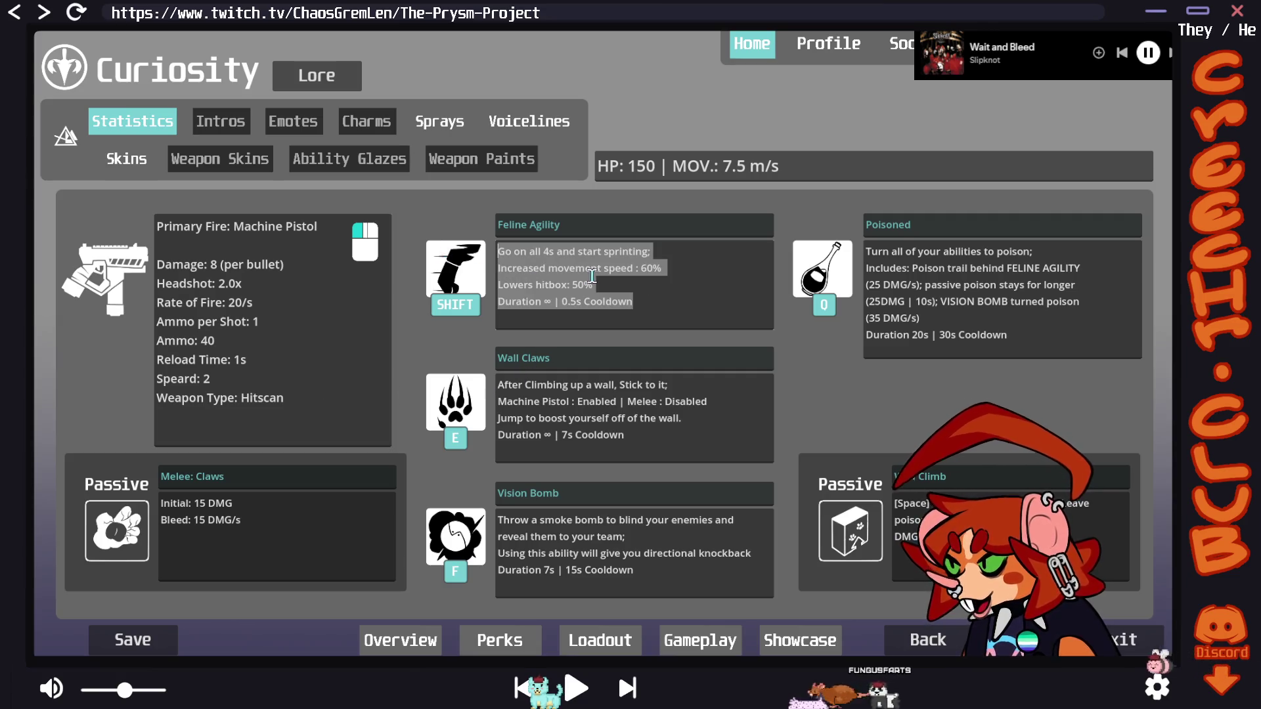
{"action": "double_click", "coordinate": [589, 253]}
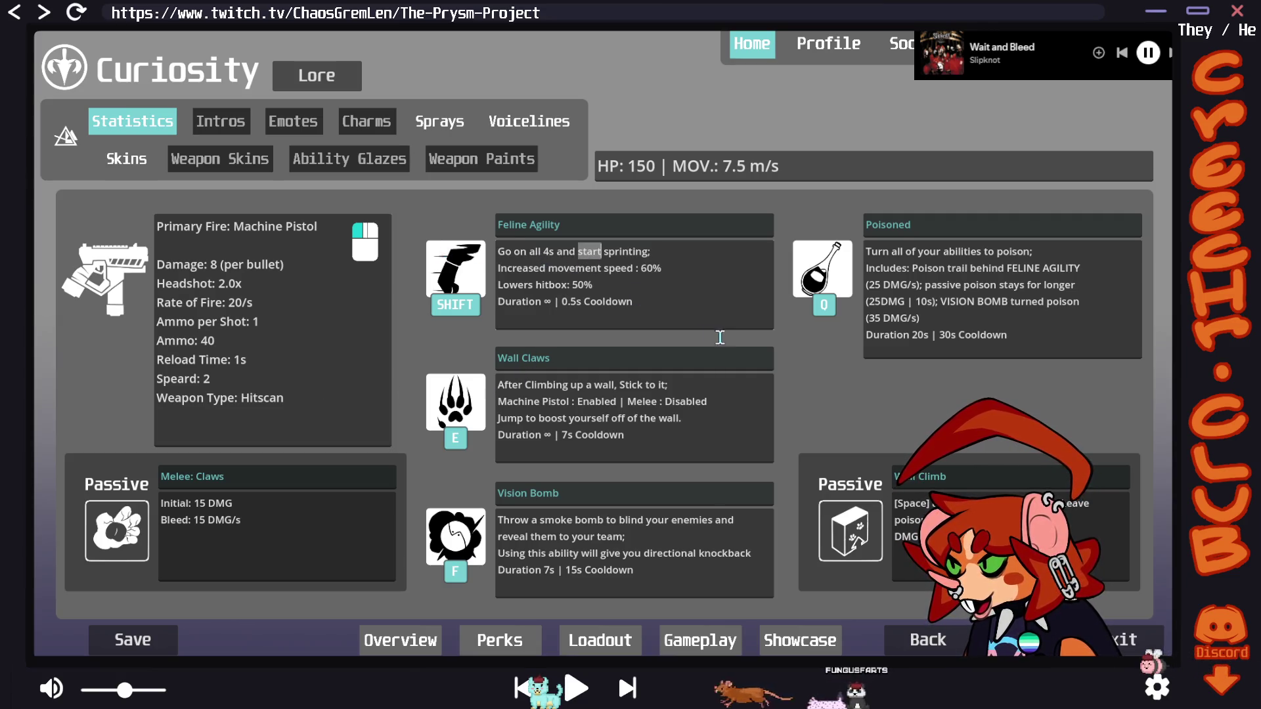
{"action": "left_click_drag", "start_coordinate": [658, 308], "coordinate": [459, 218]}
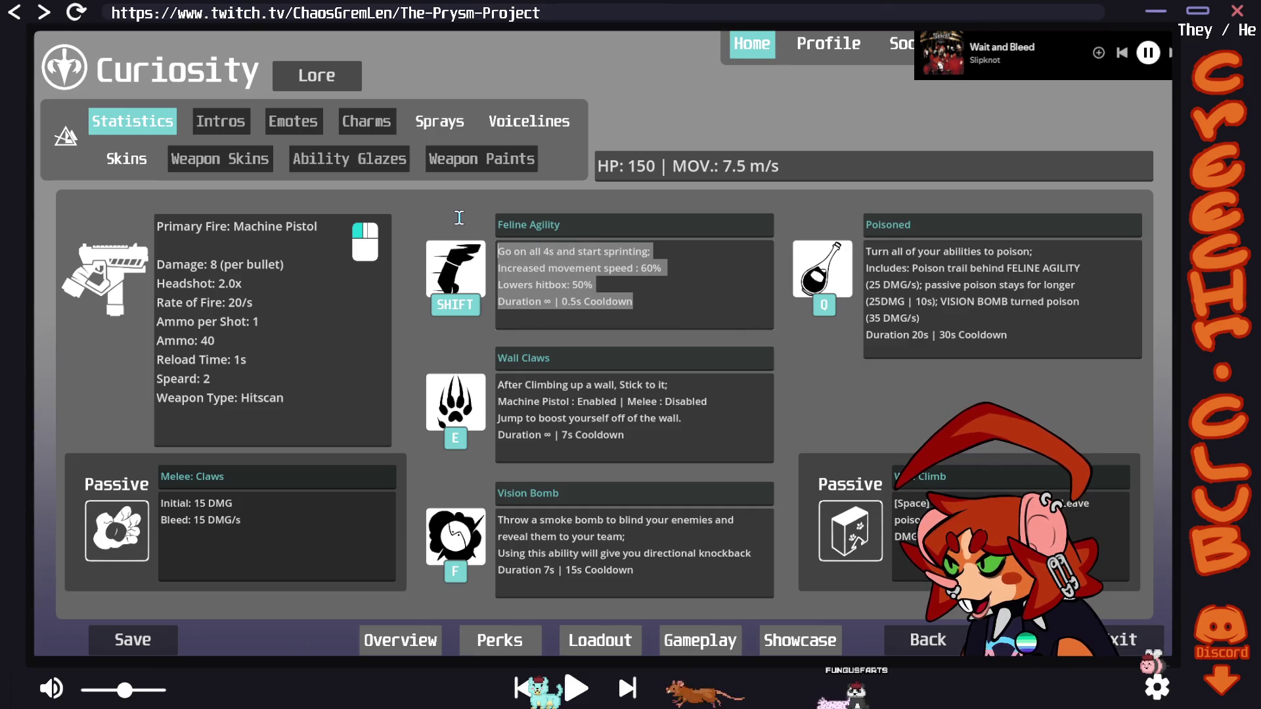
{"action": "left_click", "coordinate": [663, 301]}
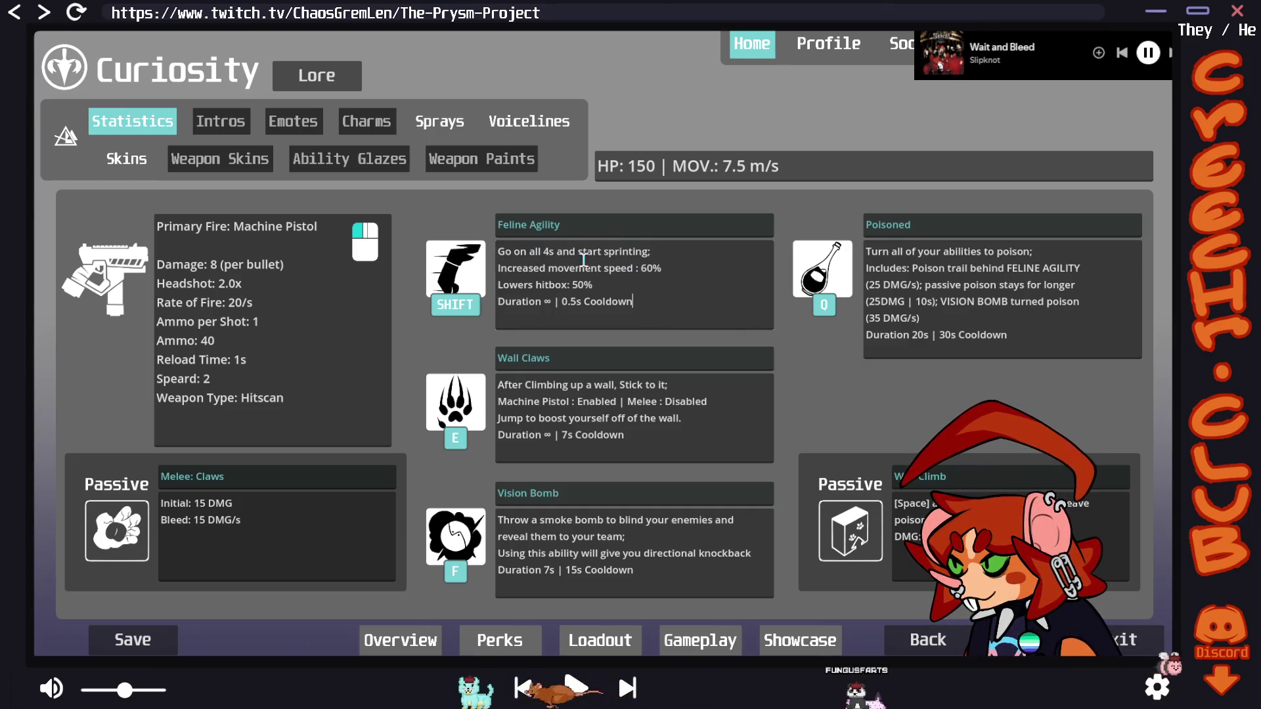
{"action": "mouse_move", "coordinate": [652, 251]}
{"action": "left_mouse_down"}
{"action": "mouse_move", "coordinate": [689, 259]}
{"action": "mouse_move", "coordinate": [673, 266]}
{"action": "left_mouse_up"}
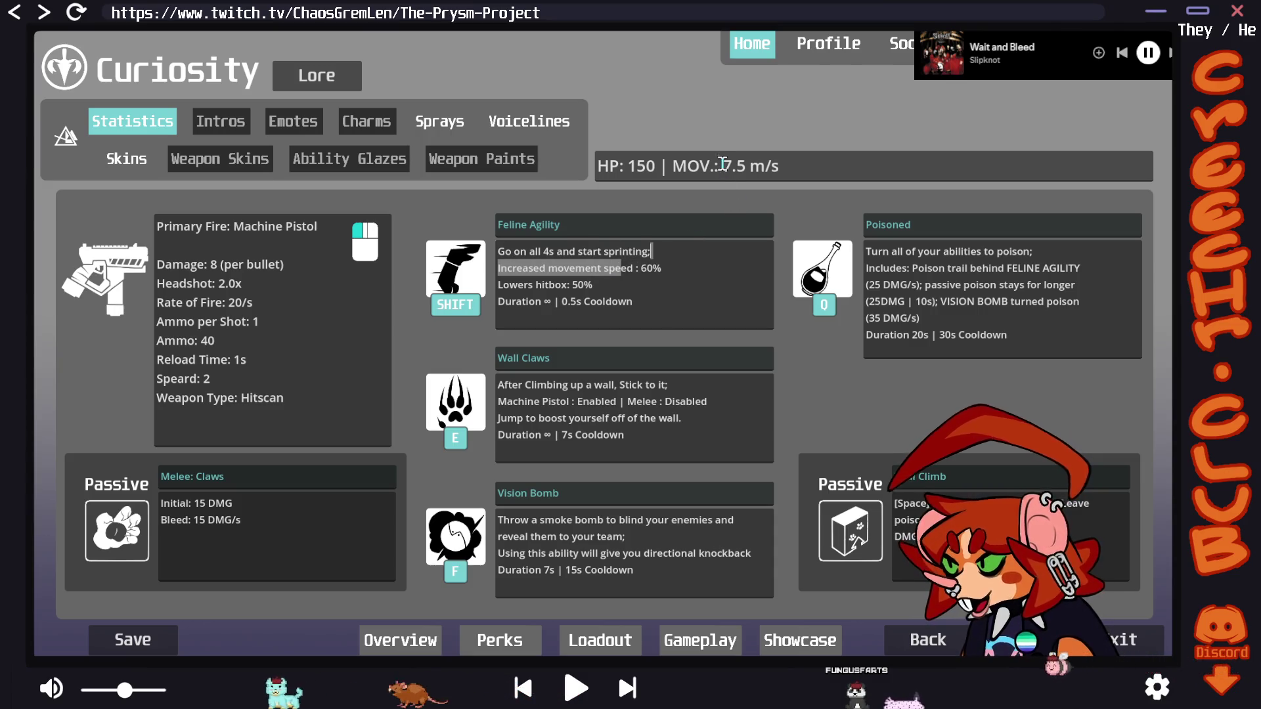
{"action": "left_click_drag", "start_coordinate": [721, 165], "coordinate": [765, 167]}
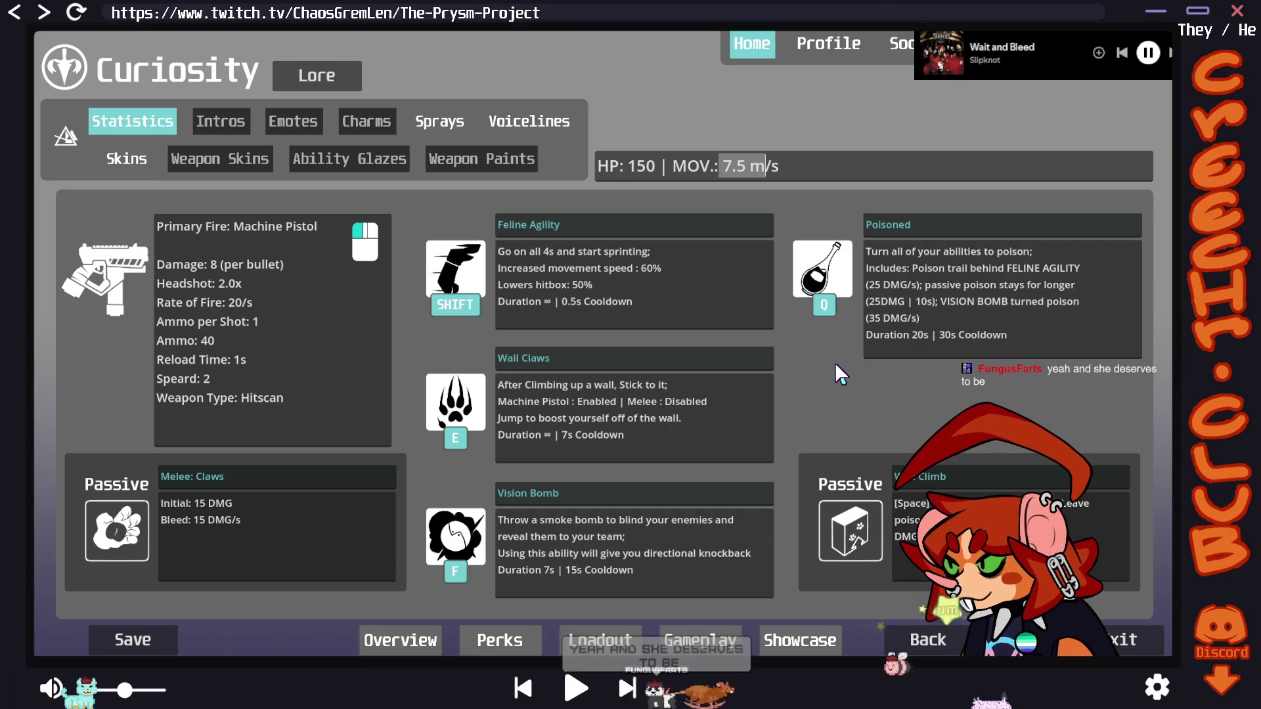
{"action": "mouse_move", "coordinate": [652, 268]}
{"action": "left_mouse_down"}
{"action": "mouse_move", "coordinate": [608, 252]}
{"action": "mouse_move", "coordinate": [652, 285]}
{"action": "mouse_move", "coordinate": [497, 284]}
{"action": "left_mouse_up"}
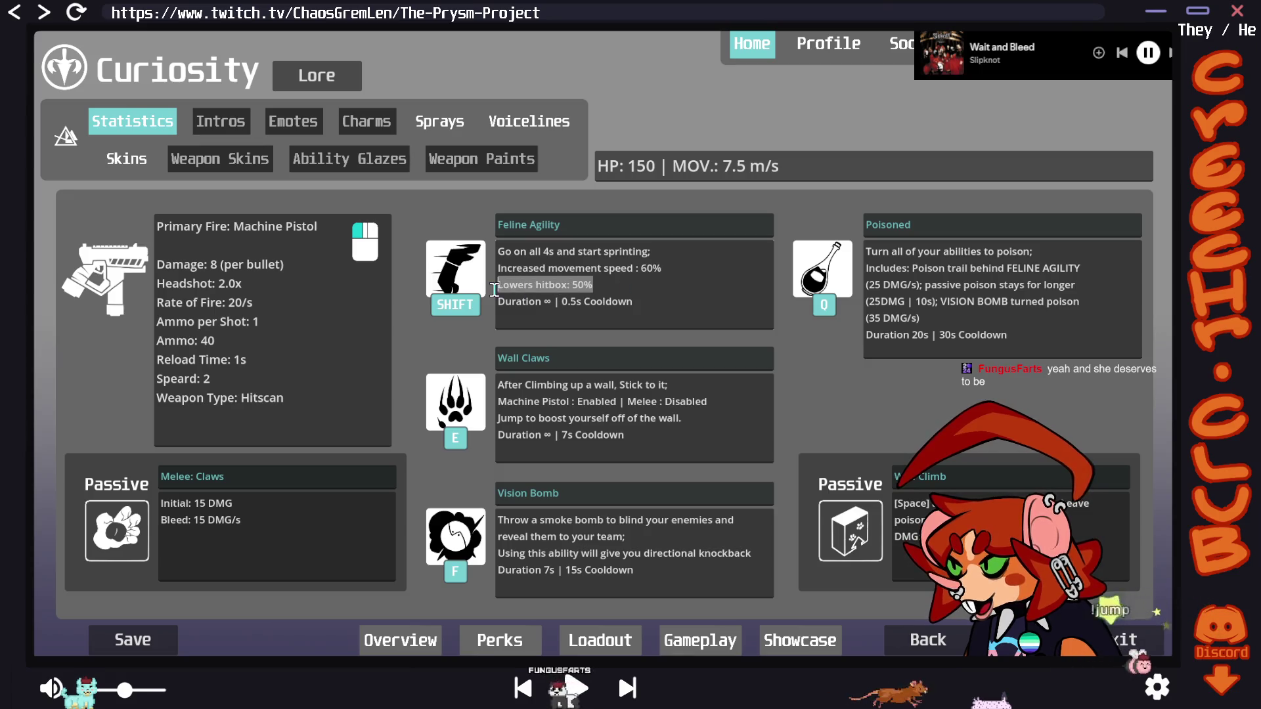
{"action": "left_click", "coordinate": [676, 300]}
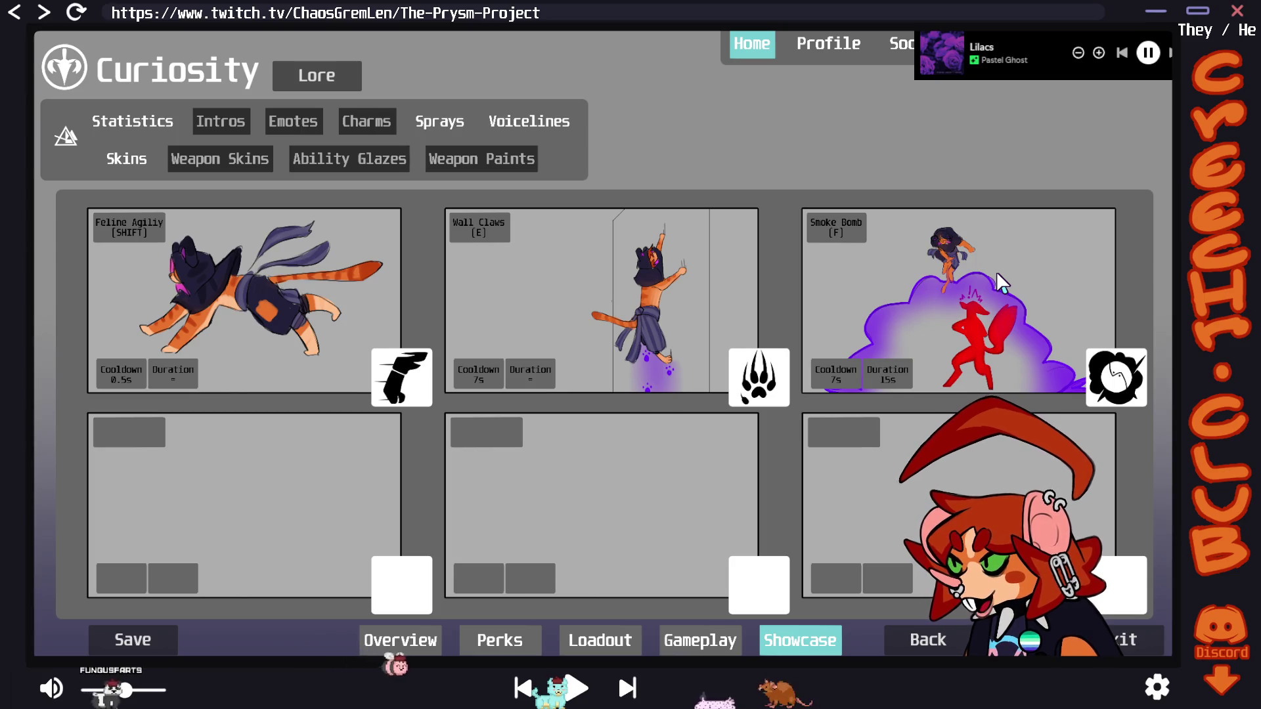
Show Curiosity's loadout, then her Perks list with Offensive, Defensive and Supportive perks
{"action": "left_click", "coordinate": [634, 637]}
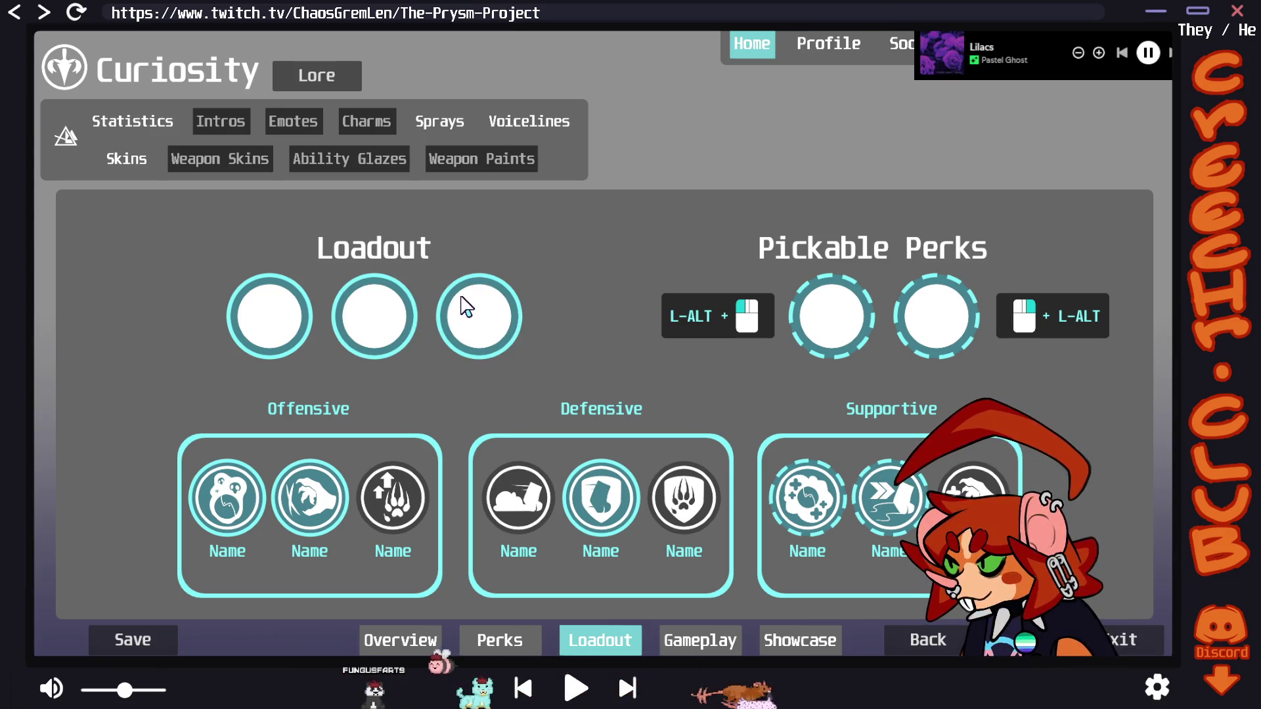
{"action": "left_click", "coordinate": [522, 639]}
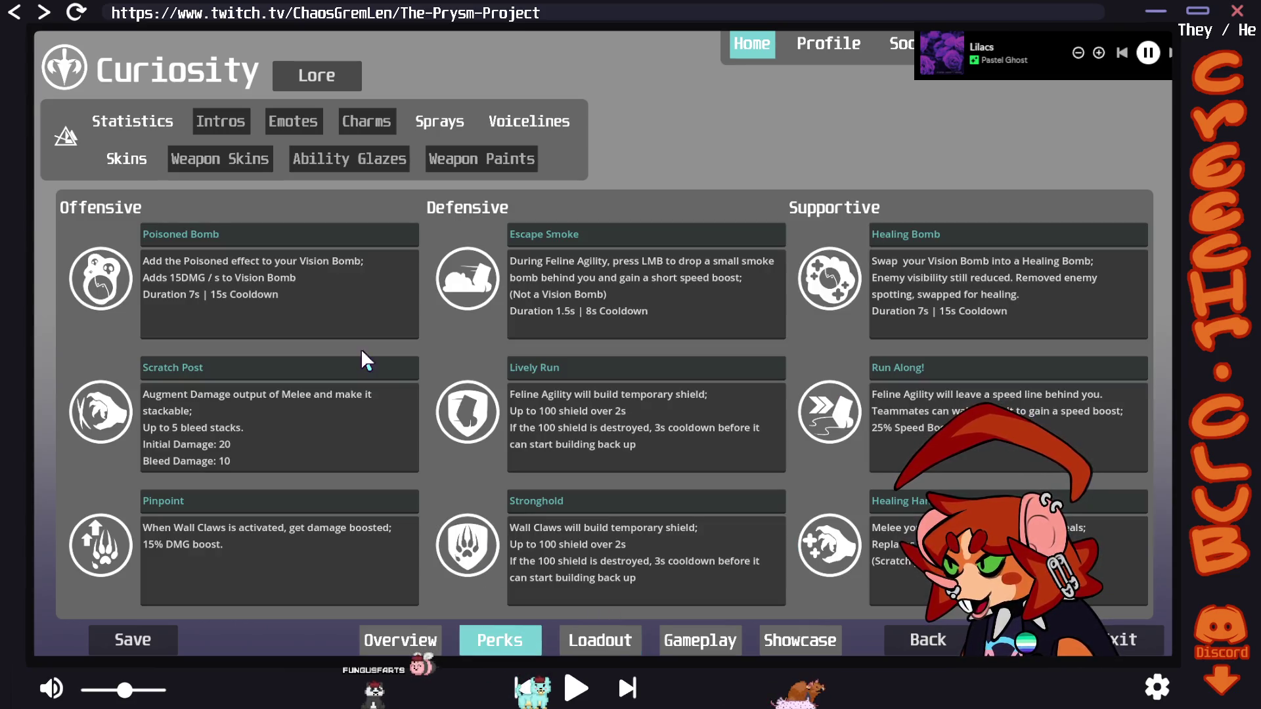
Select and review the Poisoned Bomb perk's title and description text
{"action": "key", "text": "ctrl+a"}
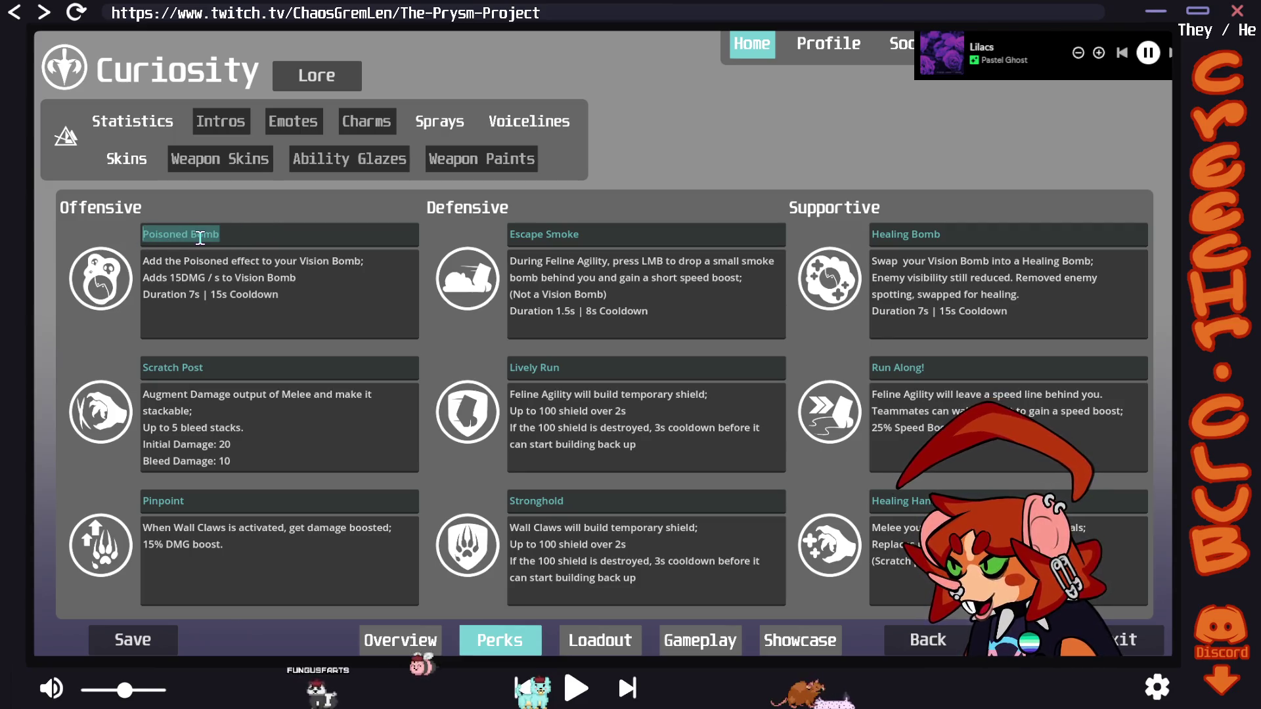
{"action": "left_click_drag", "start_coordinate": [291, 278], "coordinate": [182, 261]}
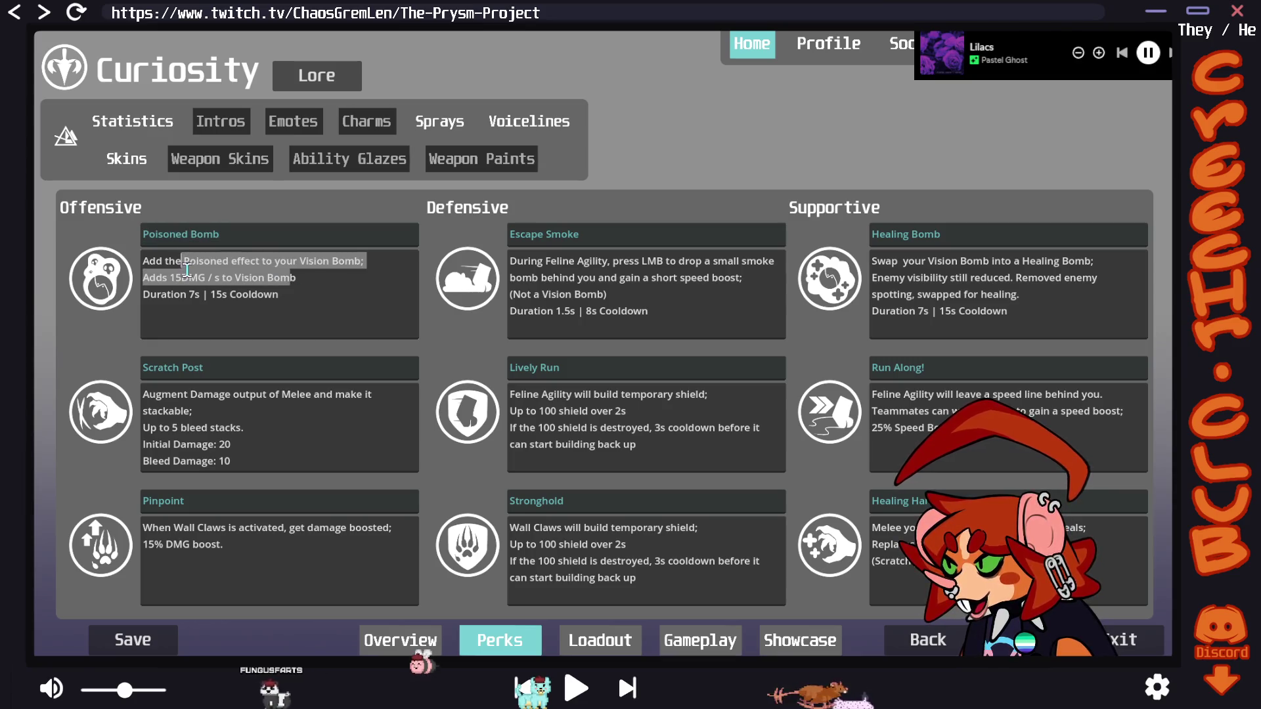
{"action": "left_click", "coordinate": [299, 314]}
{"action": "key", "text": "ctrl+a"}
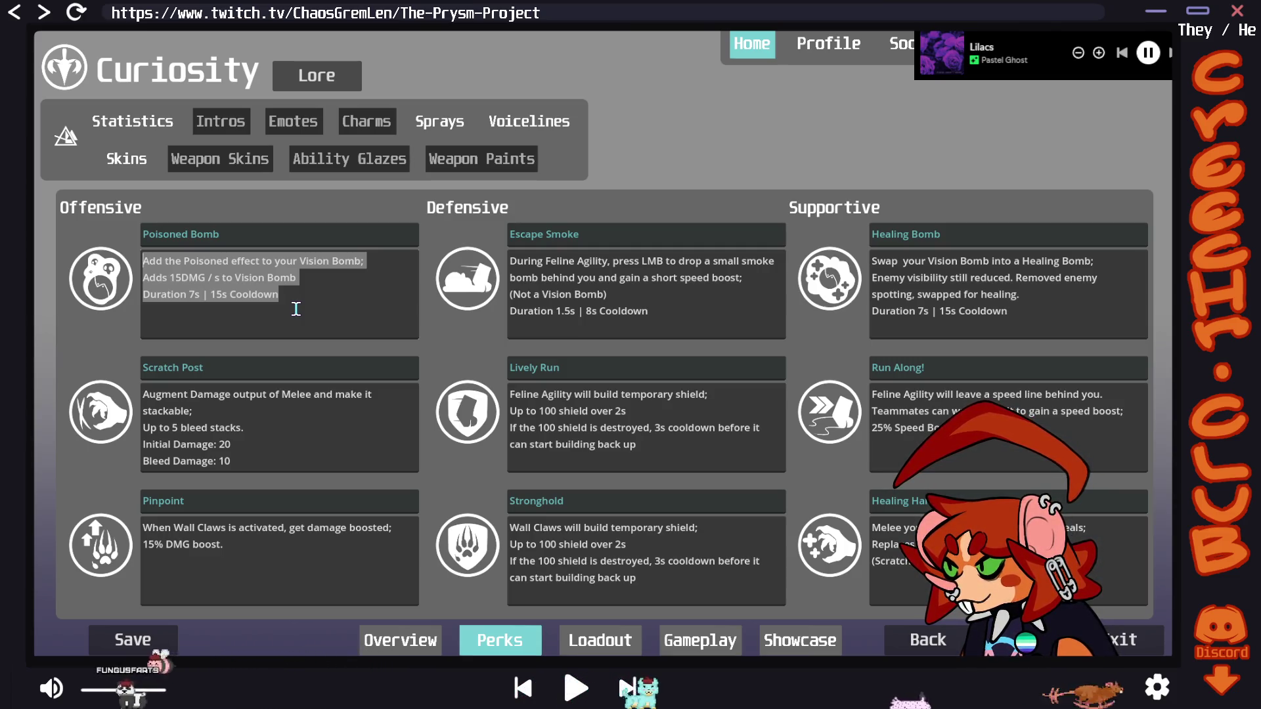
{"action": "left_click", "coordinate": [210, 261]}
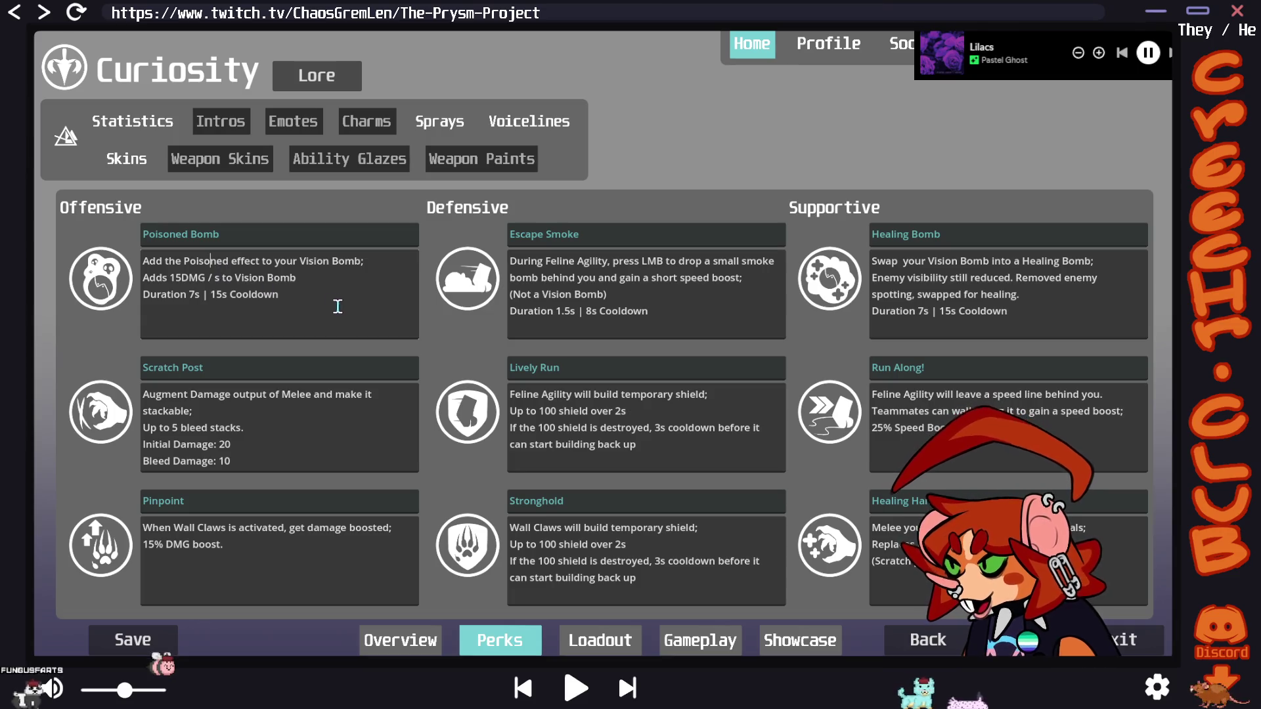
{"action": "left_click_drag", "start_coordinate": [340, 307], "coordinate": [173, 235]}
{"action": "left_click", "coordinate": [302, 274]}
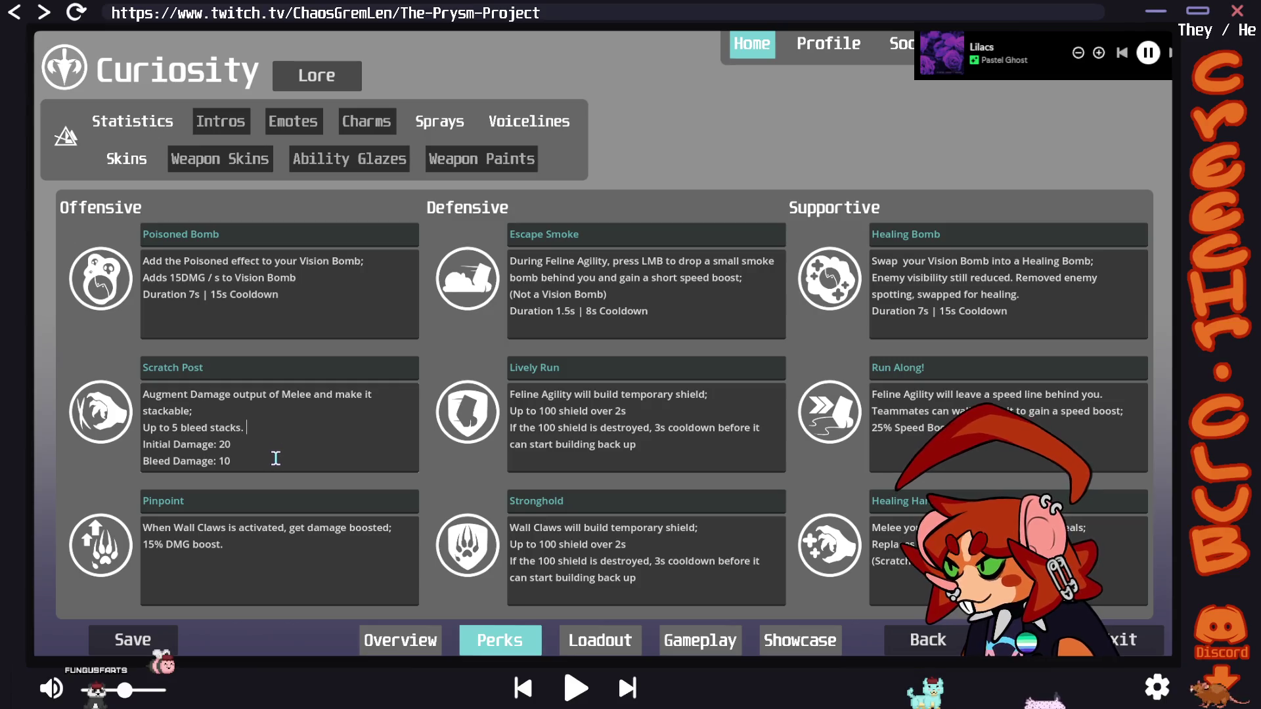
Select lines of the Scratch Post description, including bleed stacks and initial damage
{"action": "left_click_drag", "start_coordinate": [265, 445], "coordinate": [144, 409]}
{"action": "mouse_move", "coordinate": [245, 463]}
{"action": "left_mouse_down"}
{"action": "mouse_move", "coordinate": [143, 410]}
{"action": "mouse_move", "coordinate": [133, 380]}
{"action": "left_mouse_up"}
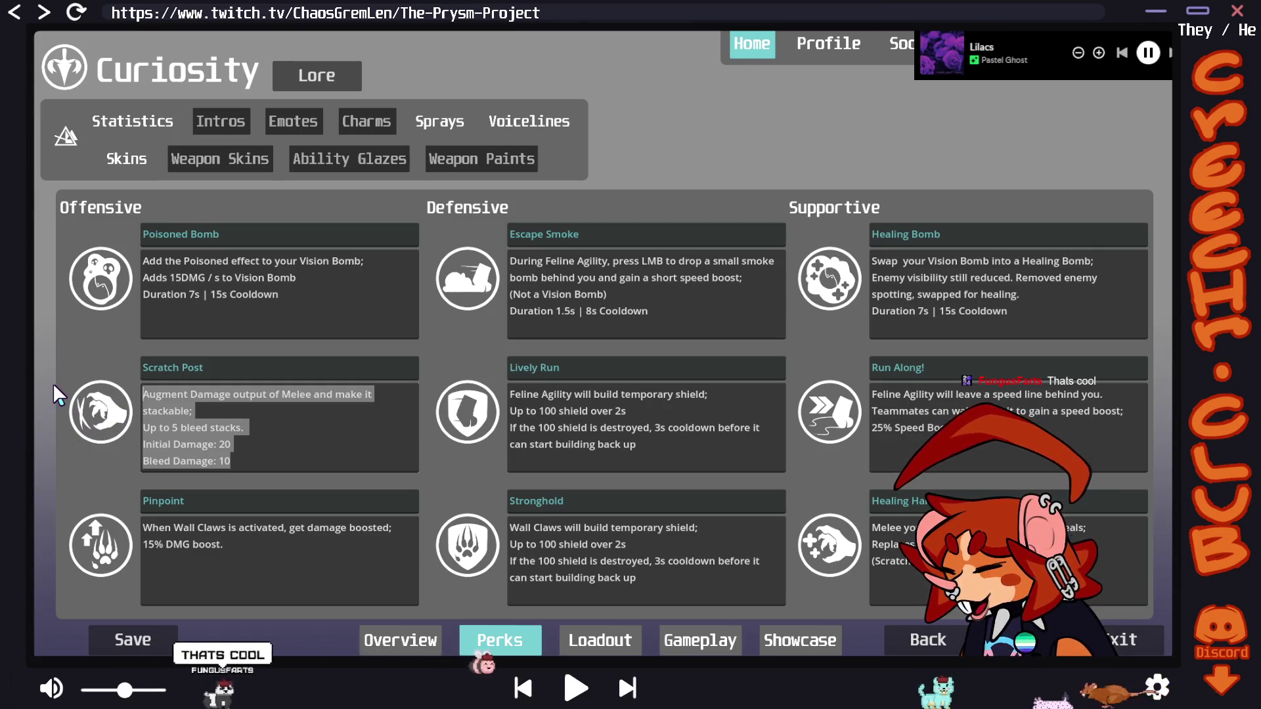
{"action": "left_click", "coordinate": [261, 469]}
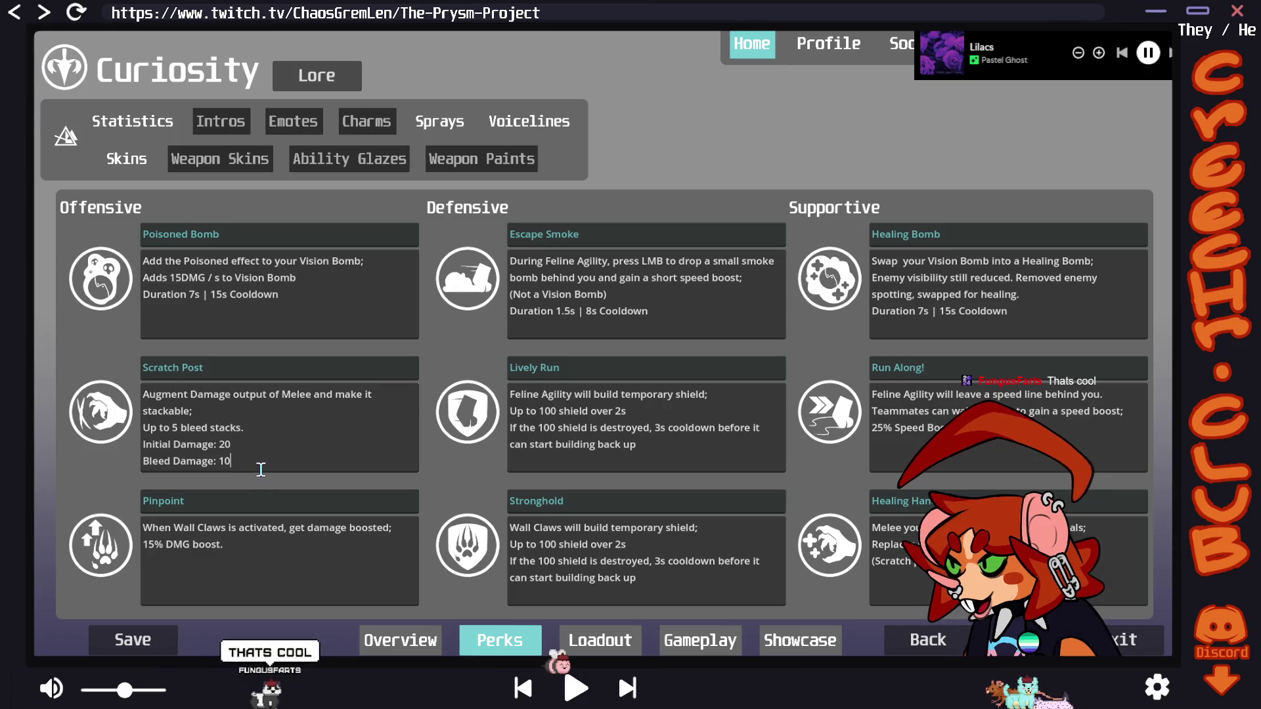
{"action": "left_click_drag", "start_coordinate": [250, 465], "coordinate": [135, 443]}
{"action": "left_click_drag", "start_coordinate": [232, 446], "coordinate": [136, 443]}
{"action": "left_click", "coordinate": [263, 423]}
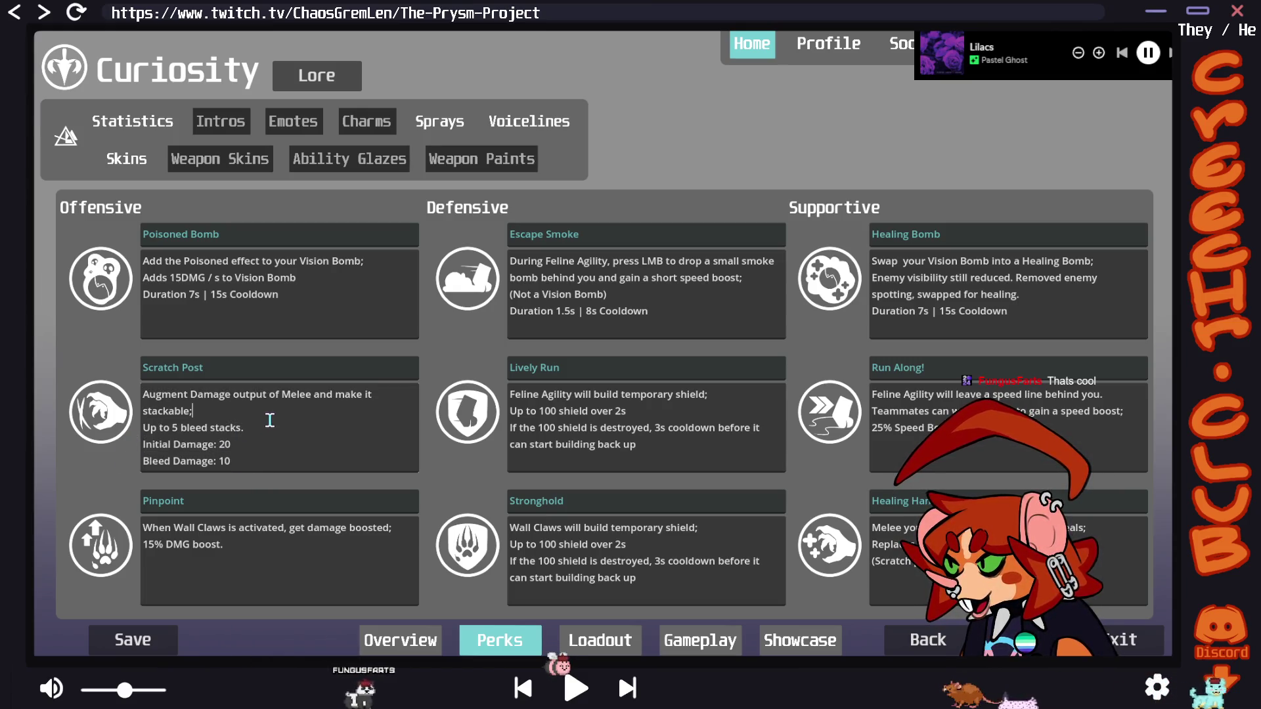
{"action": "left_click_drag", "start_coordinate": [263, 425], "coordinate": [136, 428]}
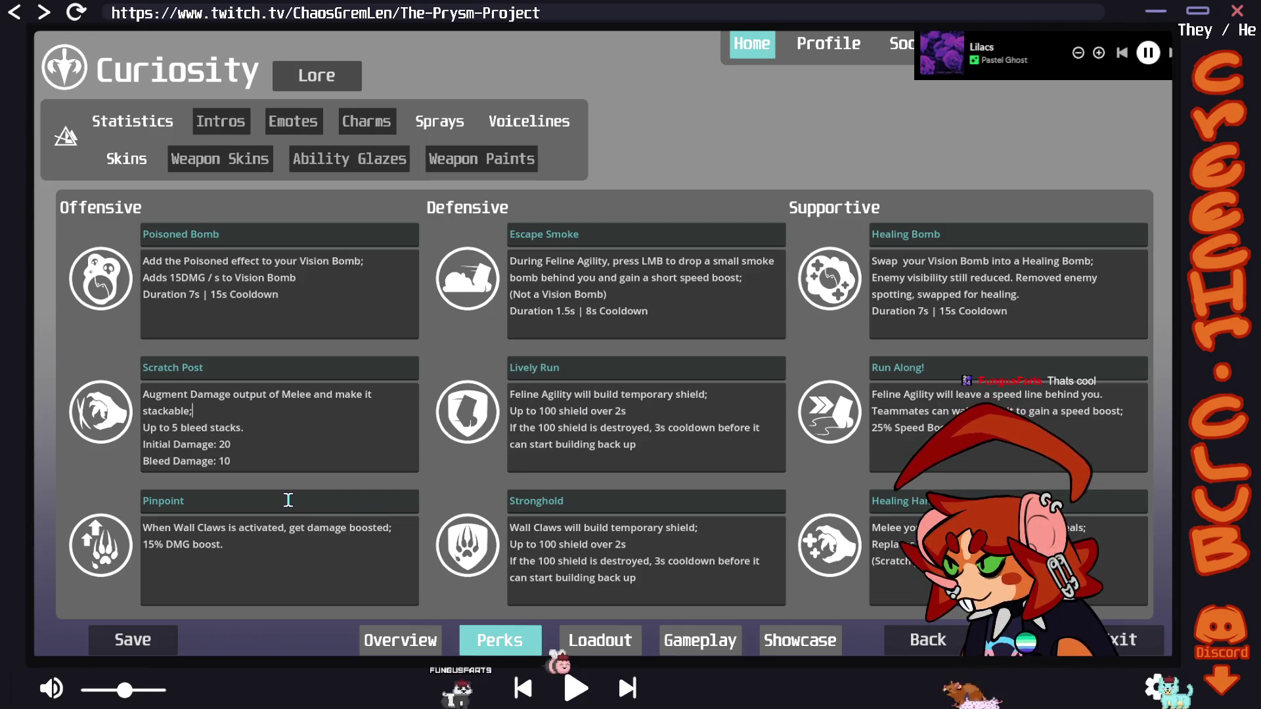
Select the Pinpoint perk text and Escape Smoke's cooldown, then return to Curiosity's overview
{"action": "key", "text": "ctrl+a"}
{"action": "left_click", "coordinate": [253, 549]}
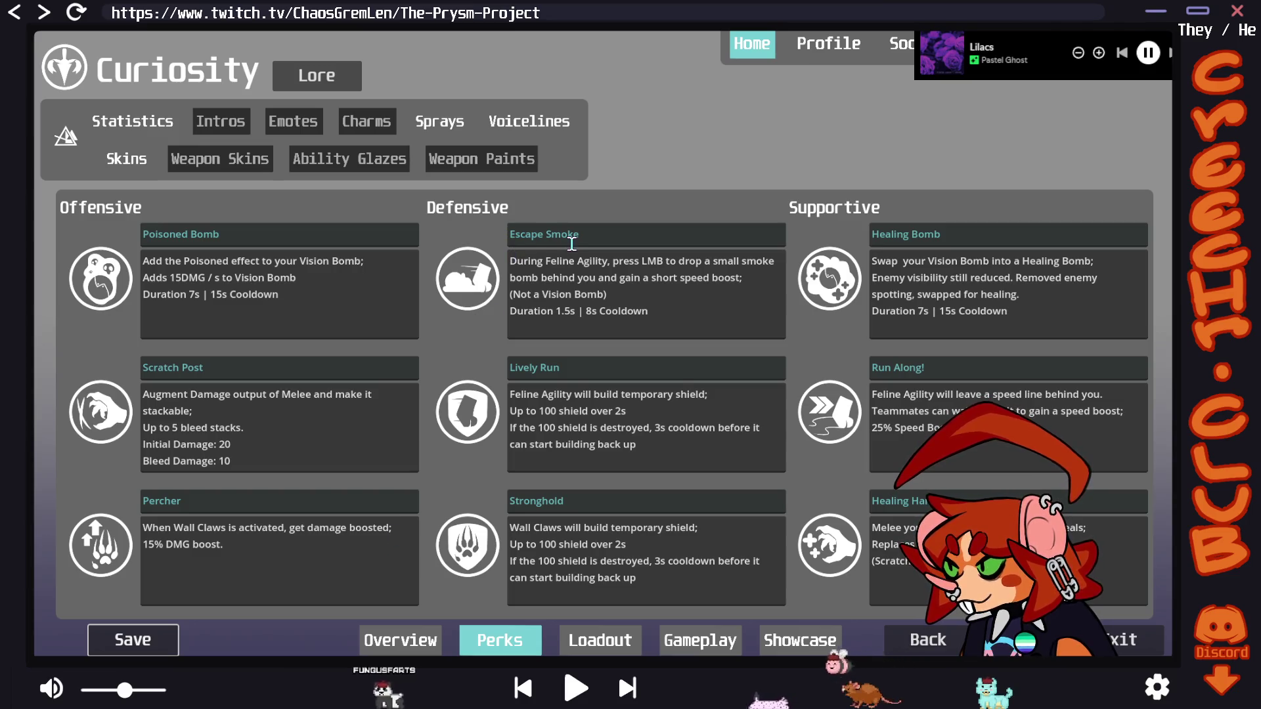
{"action": "double_click", "coordinate": [534, 227]}
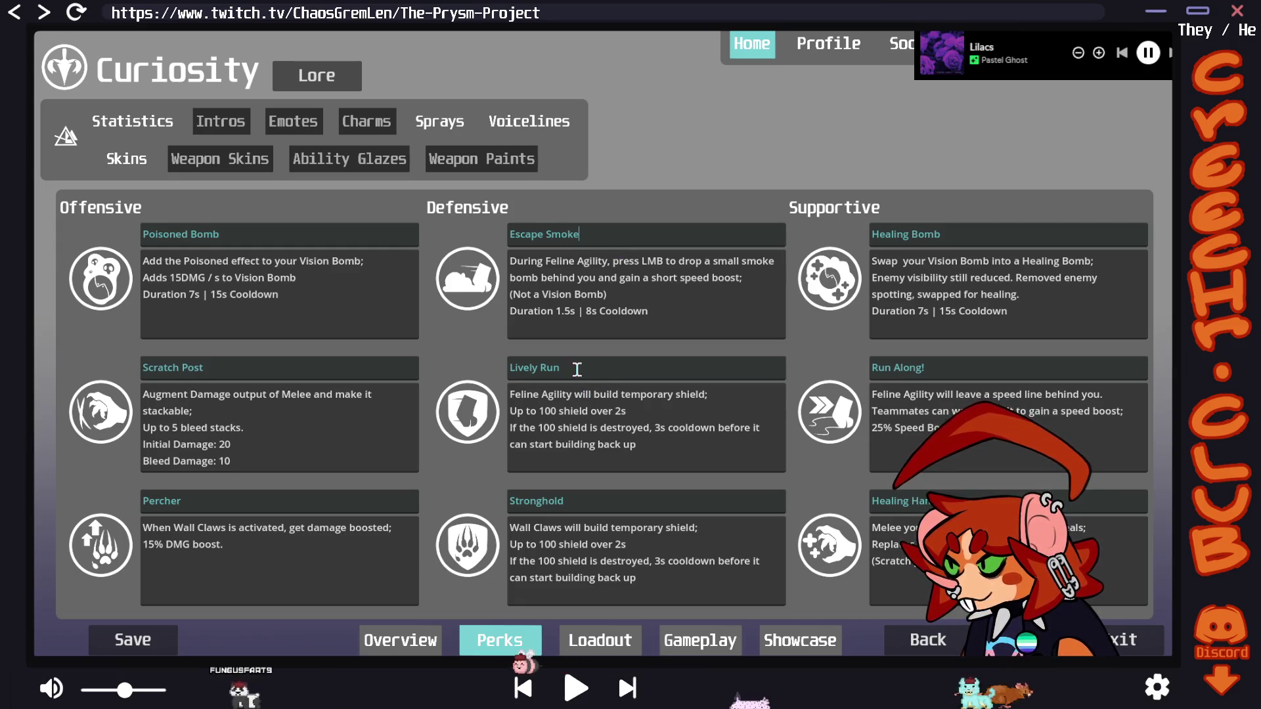
{"action": "left_click_drag", "start_coordinate": [583, 310], "coordinate": [687, 313]}
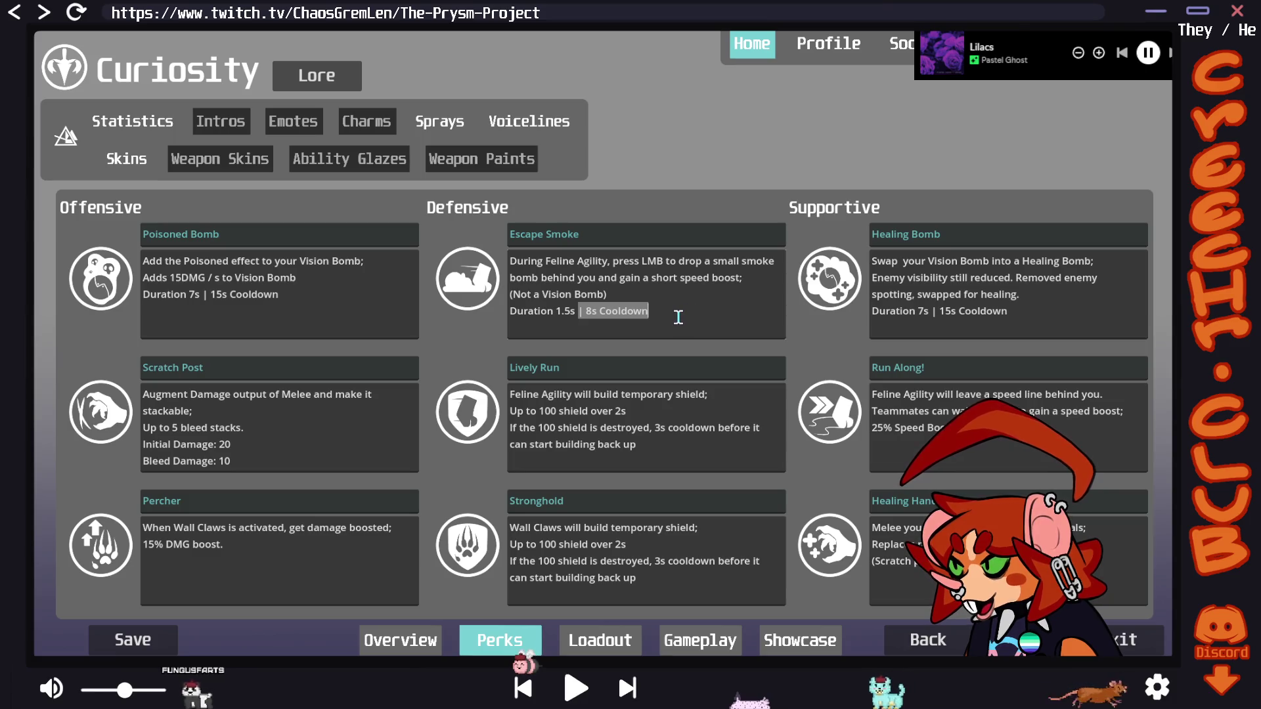
{"action": "left_click", "coordinate": [676, 315]}
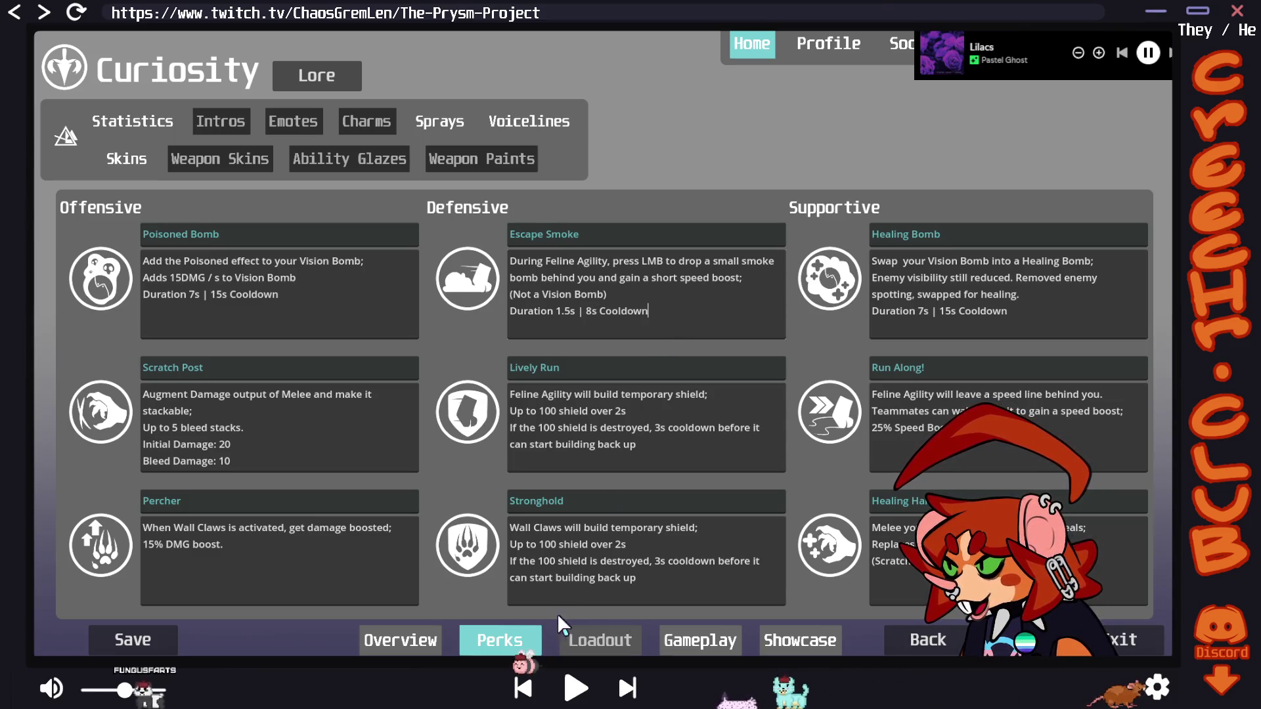
{"action": "left_click", "coordinate": [400, 641]}
{"action": "left_click", "coordinate": [133, 121]}
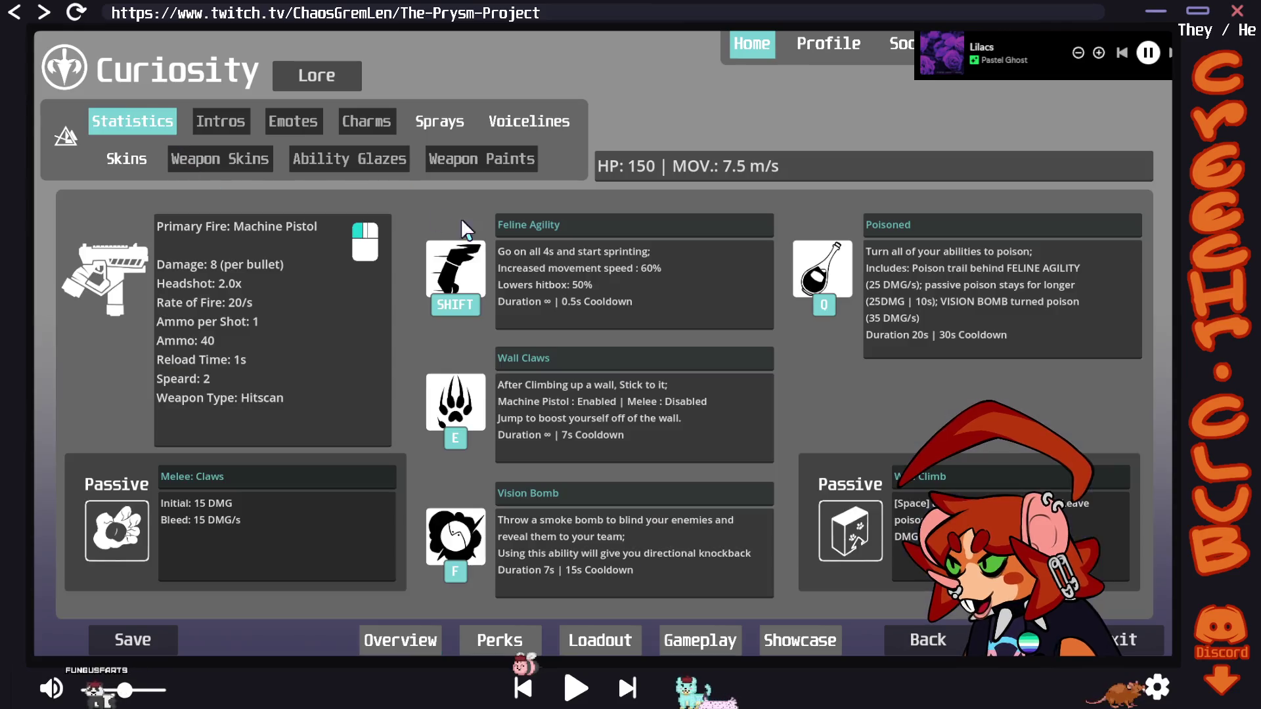
{"action": "left_click_drag", "start_coordinate": [633, 302], "coordinate": [549, 307]}
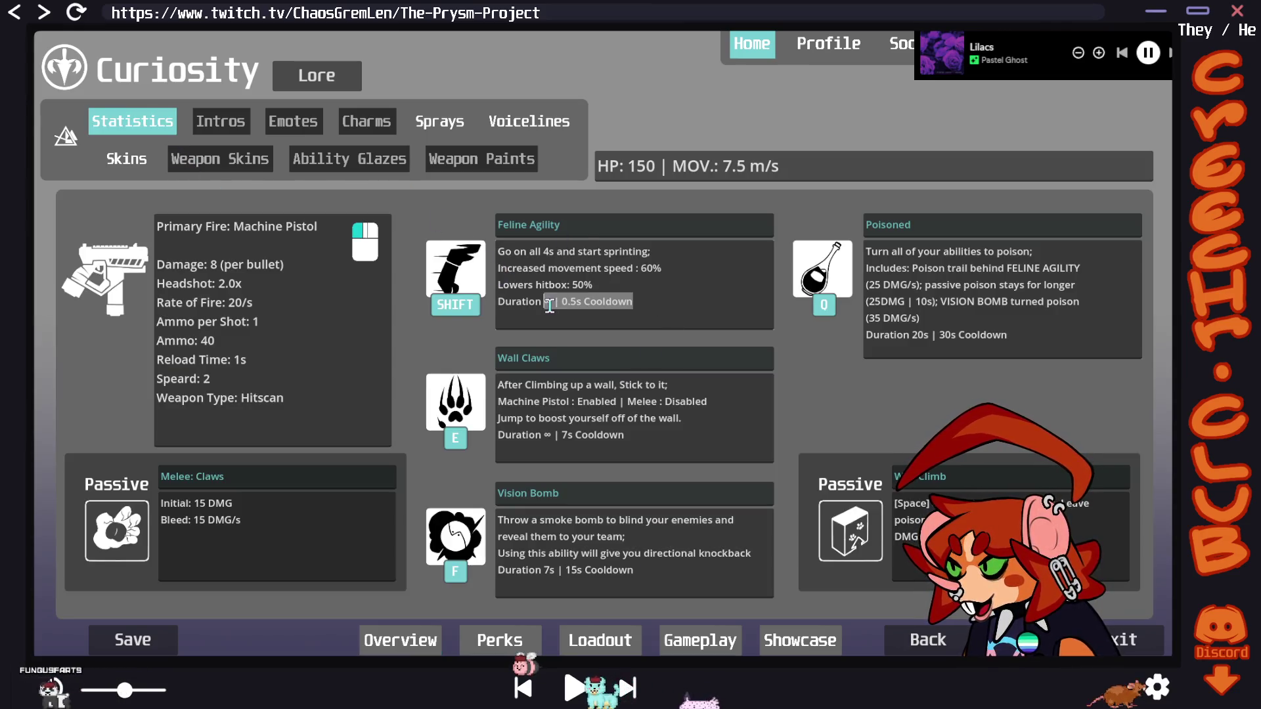
{"action": "left_click", "coordinate": [628, 302]}
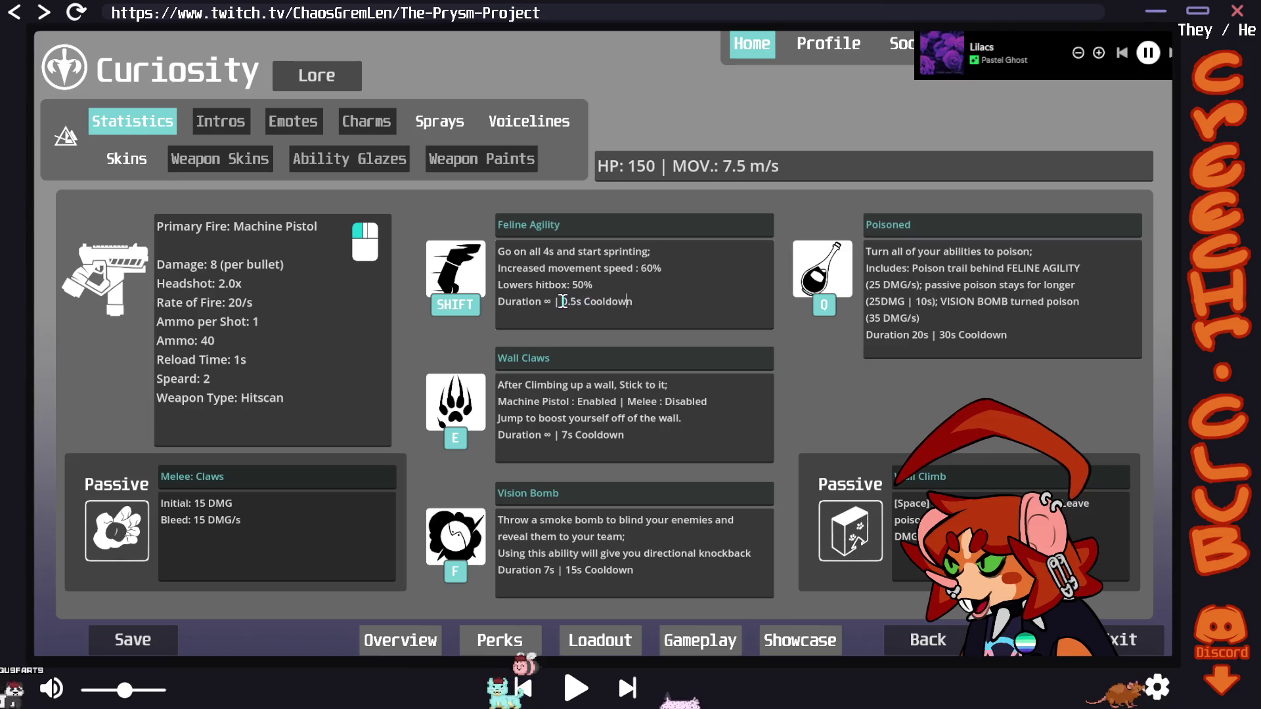
{"action": "left_click_drag", "start_coordinate": [562, 301], "coordinate": [655, 300]}
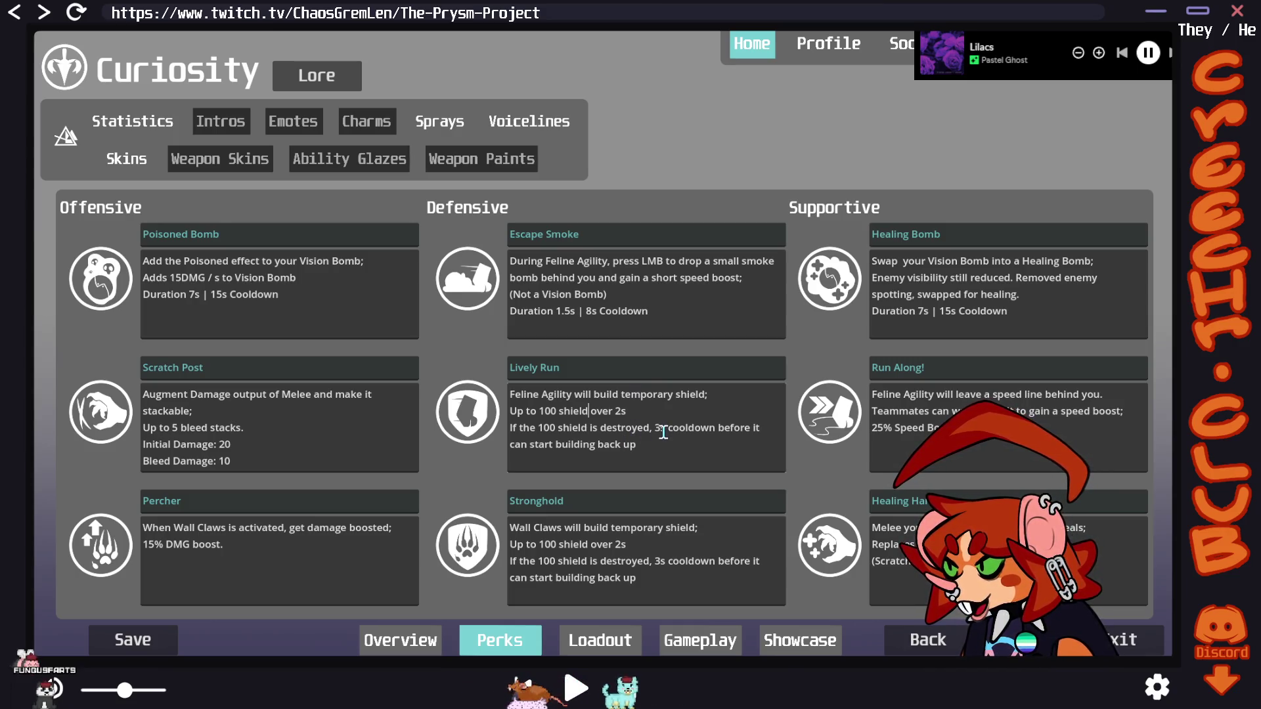
Change Lively Run's shield rebuild cooldown from 3s to 2s and save the perks
{"action": "triple_click", "coordinate": [696, 425]}
{"action": "left_click", "coordinate": [695, 426]}
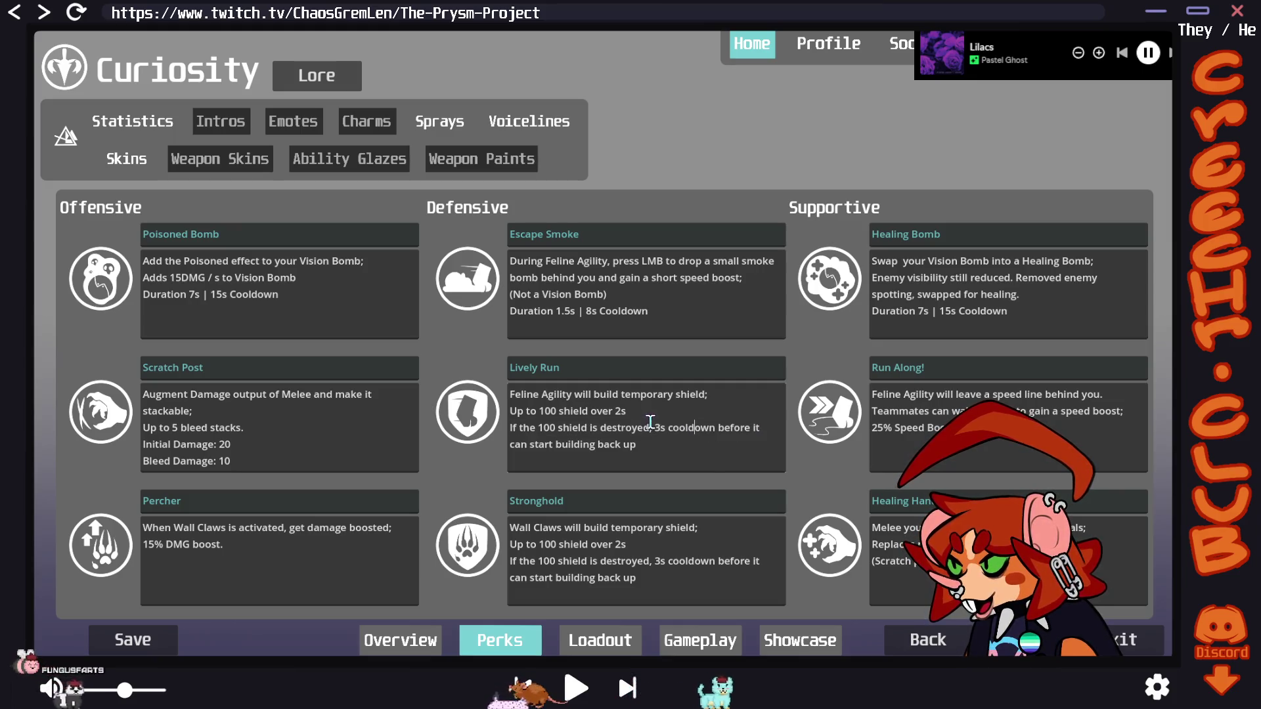
{"action": "left_click", "coordinate": [664, 426], "text": "shift"}
{"action": "key", "text": "Right"}
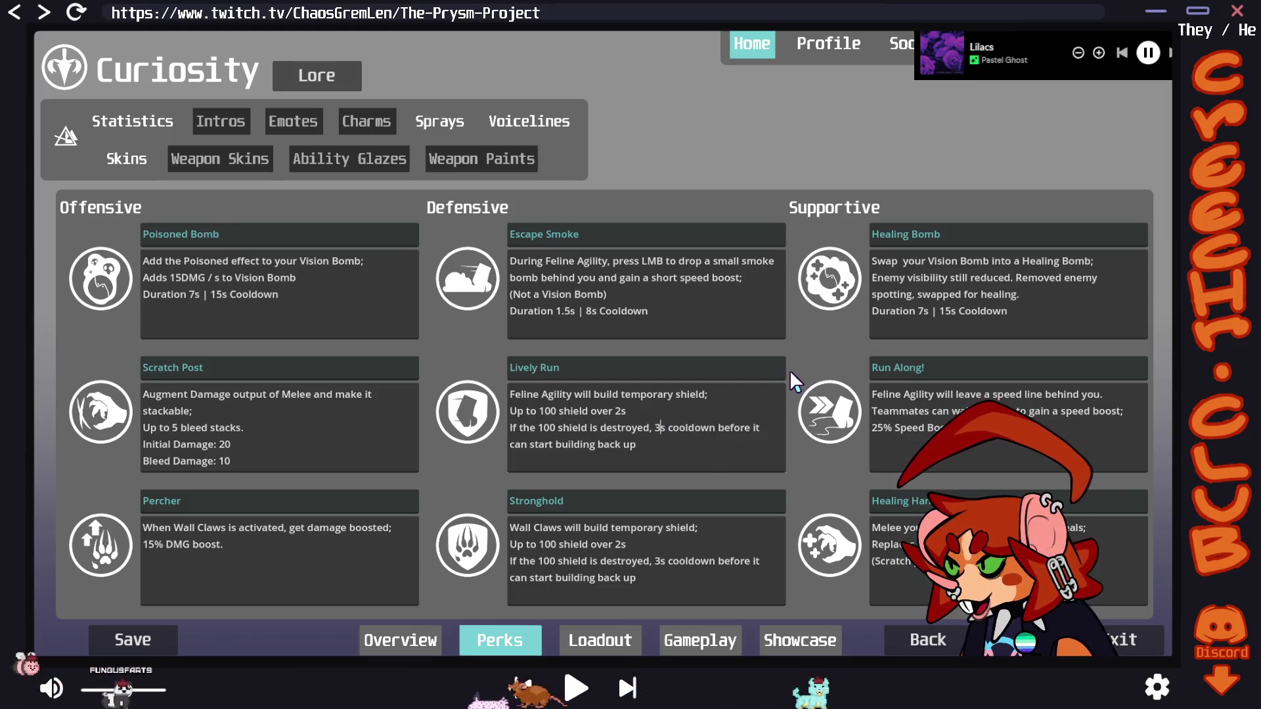
{"action": "key", "text": "BackSpace"}
{"action": "type", "text": "2"}
{"action": "left_click", "coordinate": [133, 639]}
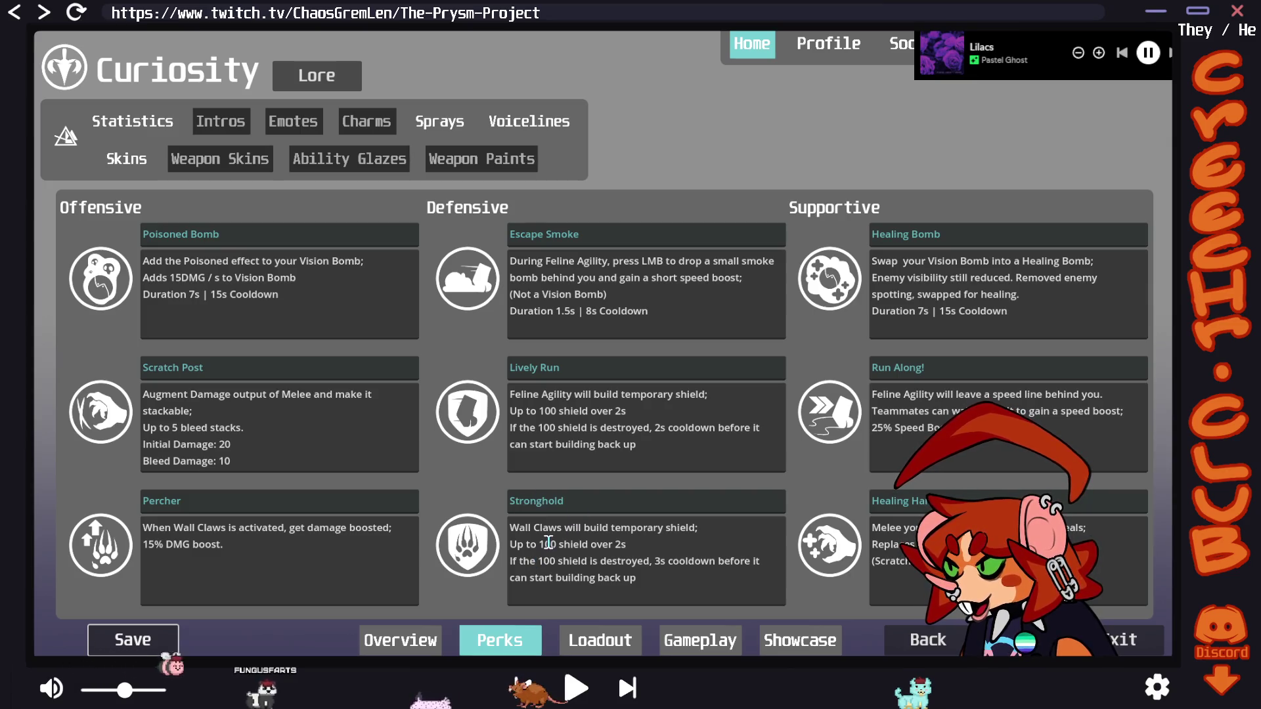
Review the Stronghold, Healing Bomb and Run Along! descriptions, adding an empty line after Run Along!
{"action": "left_click_drag", "start_coordinate": [510, 528], "coordinate": [659, 527]}
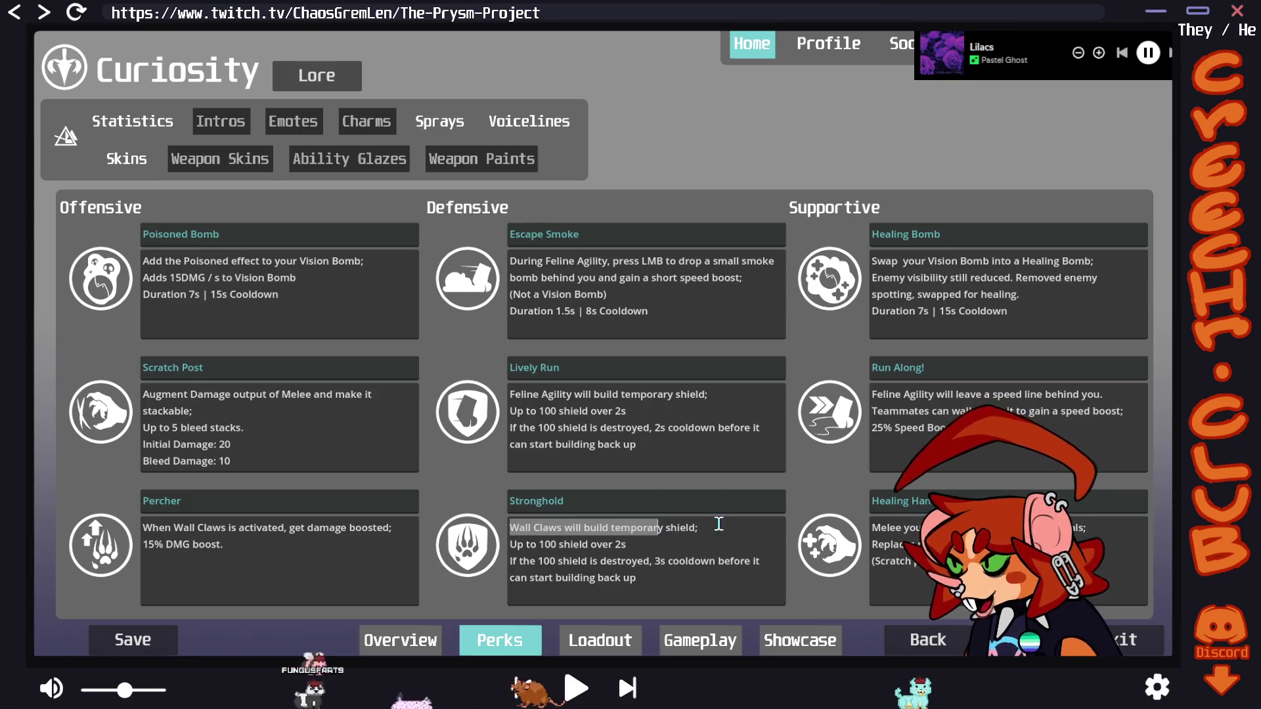
{"action": "left_click", "coordinate": [679, 528]}
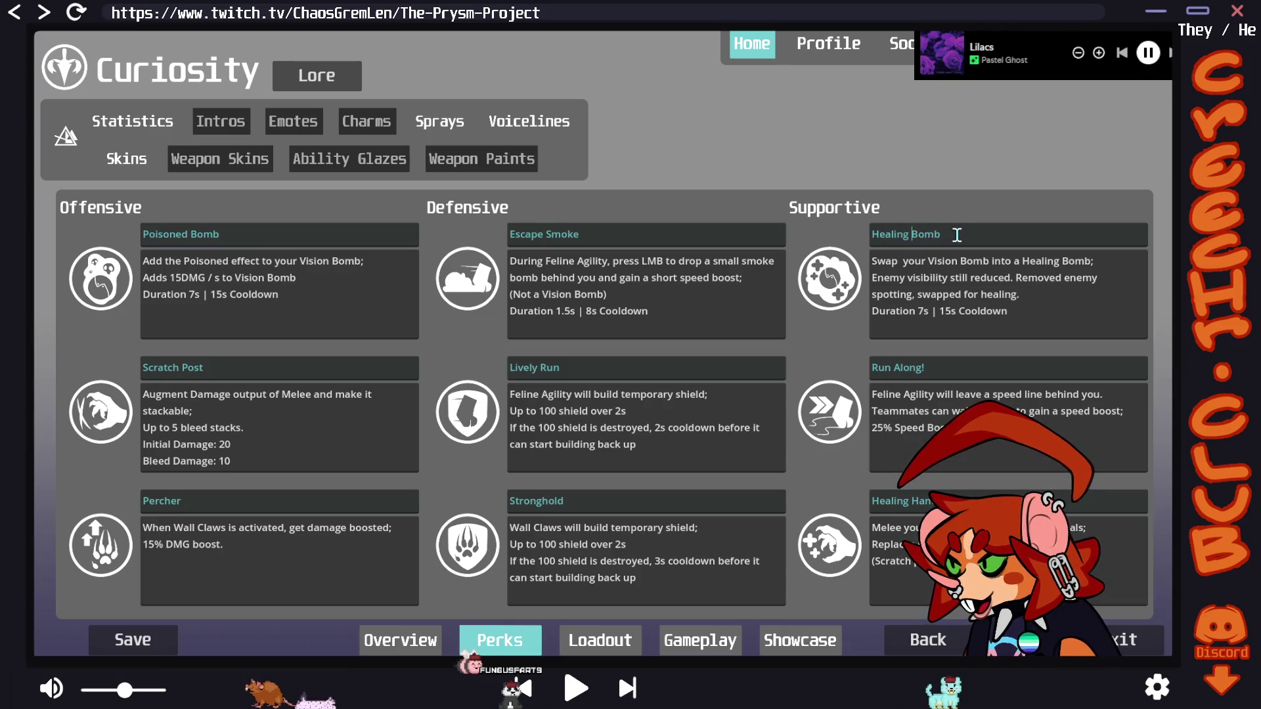
{"action": "left_click_drag", "start_coordinate": [1098, 278], "coordinate": [1022, 288]}
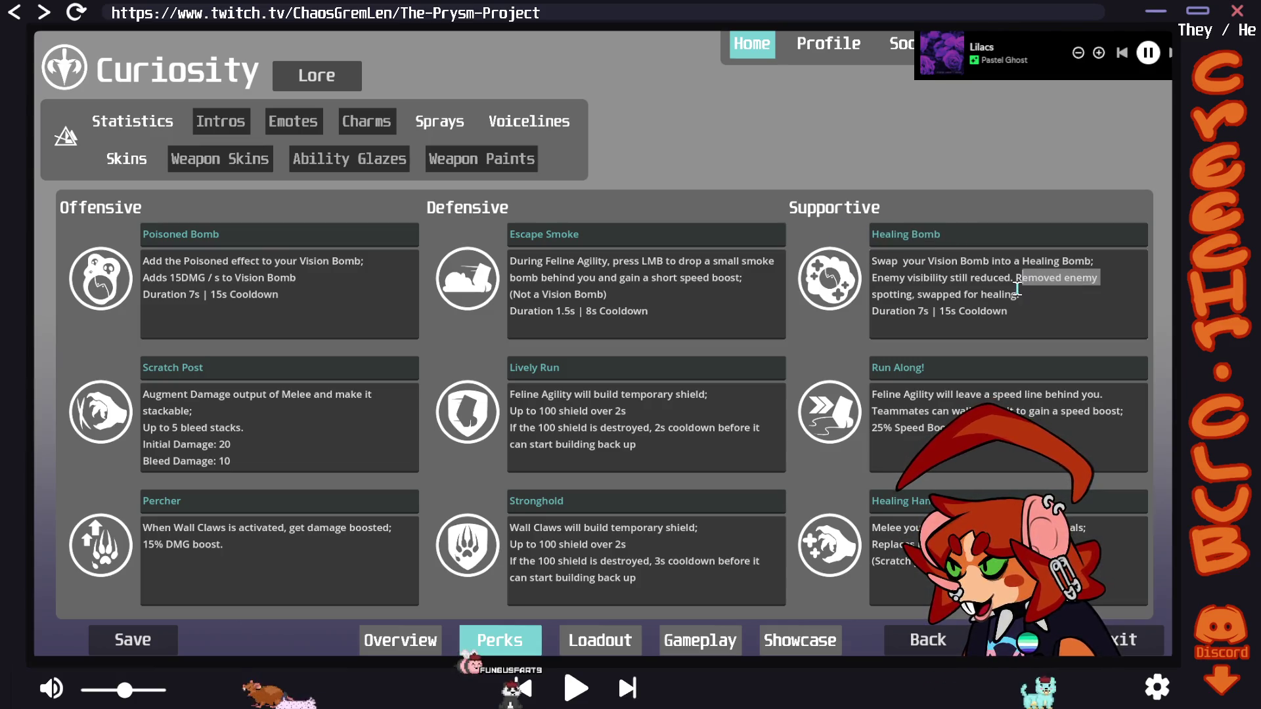
{"action": "double_click", "coordinate": [1028, 285]}
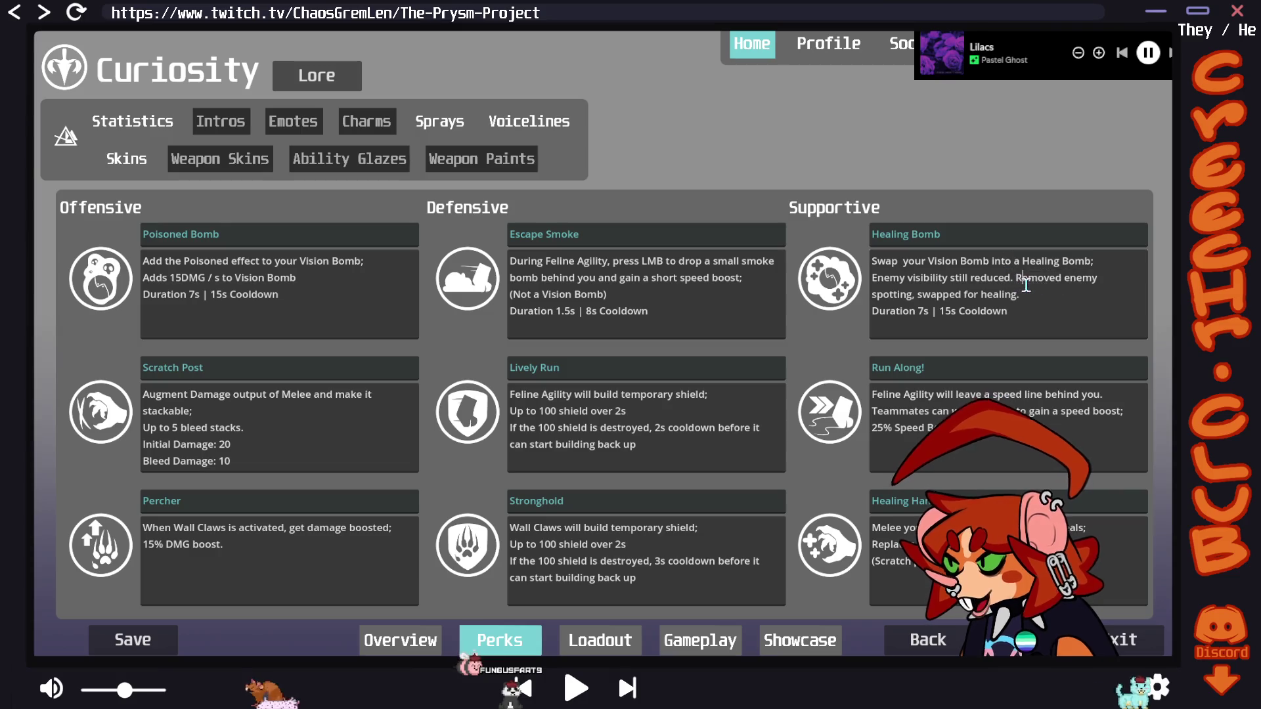
{"action": "left_click", "coordinate": [990, 332]}
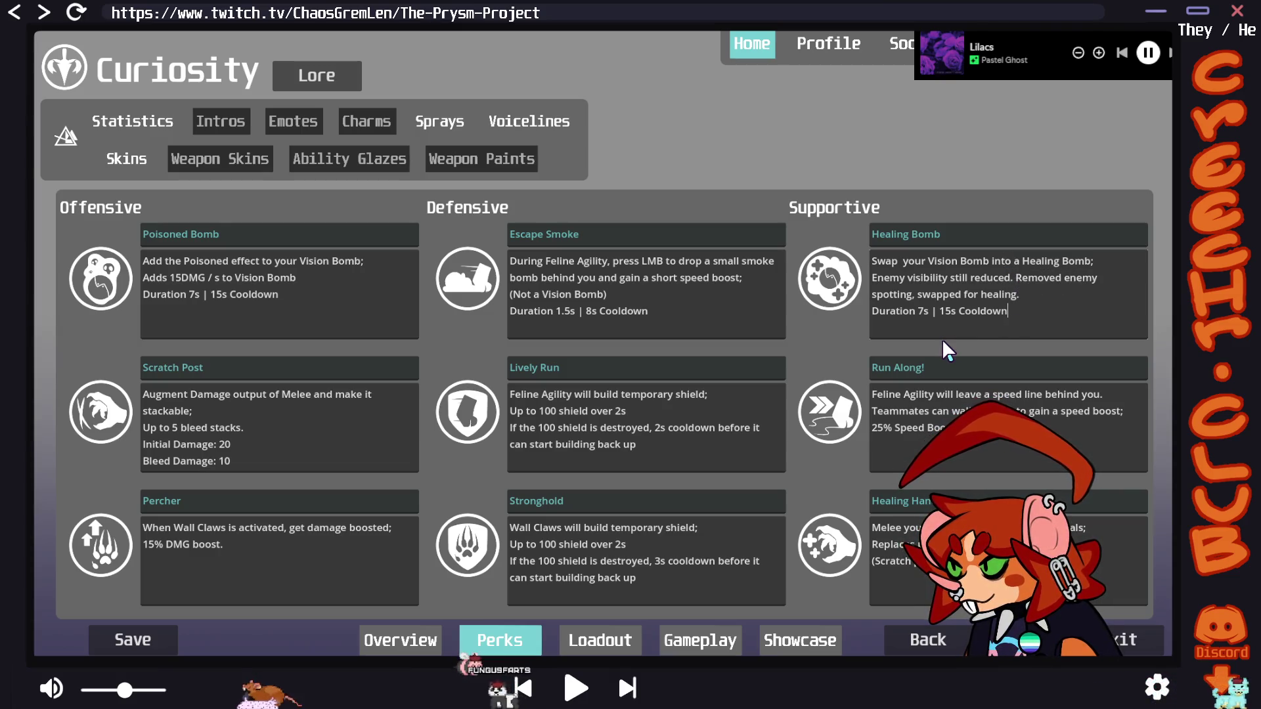
{"action": "left_click", "coordinate": [958, 367]}
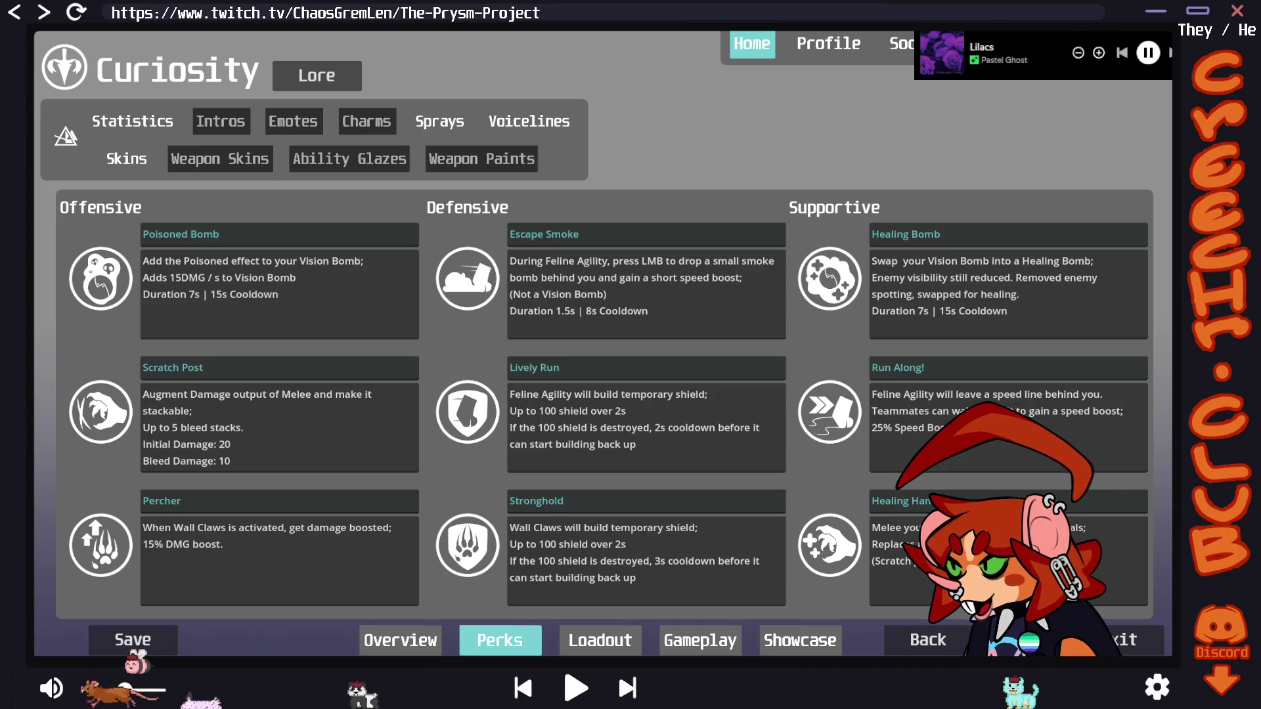
{"action": "left_click_drag", "start_coordinate": [972, 428], "coordinate": [837, 432]}
{"action": "left_click", "coordinate": [1029, 454]}
{"action": "key", "text": "Return"}
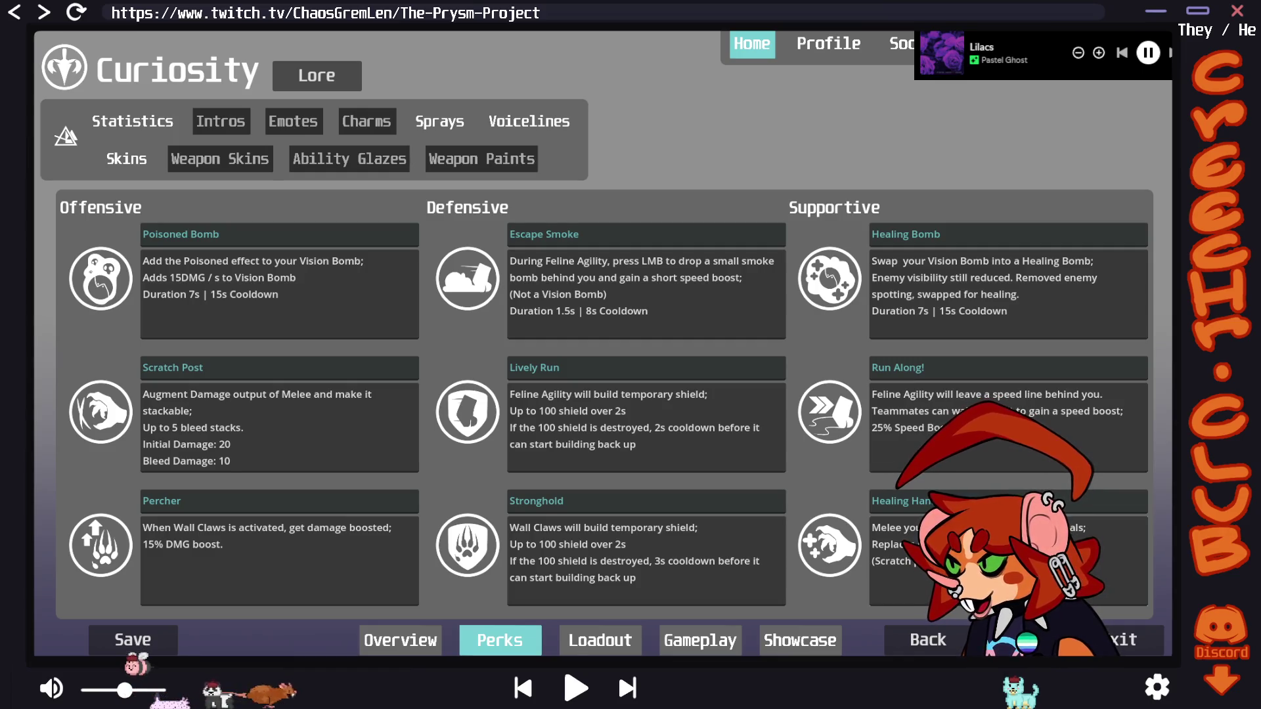
Go to Curiosity's Loadout page, then her Gameplay view with the machine pistol and HUD
{"action": "left_click", "coordinate": [872, 577]}
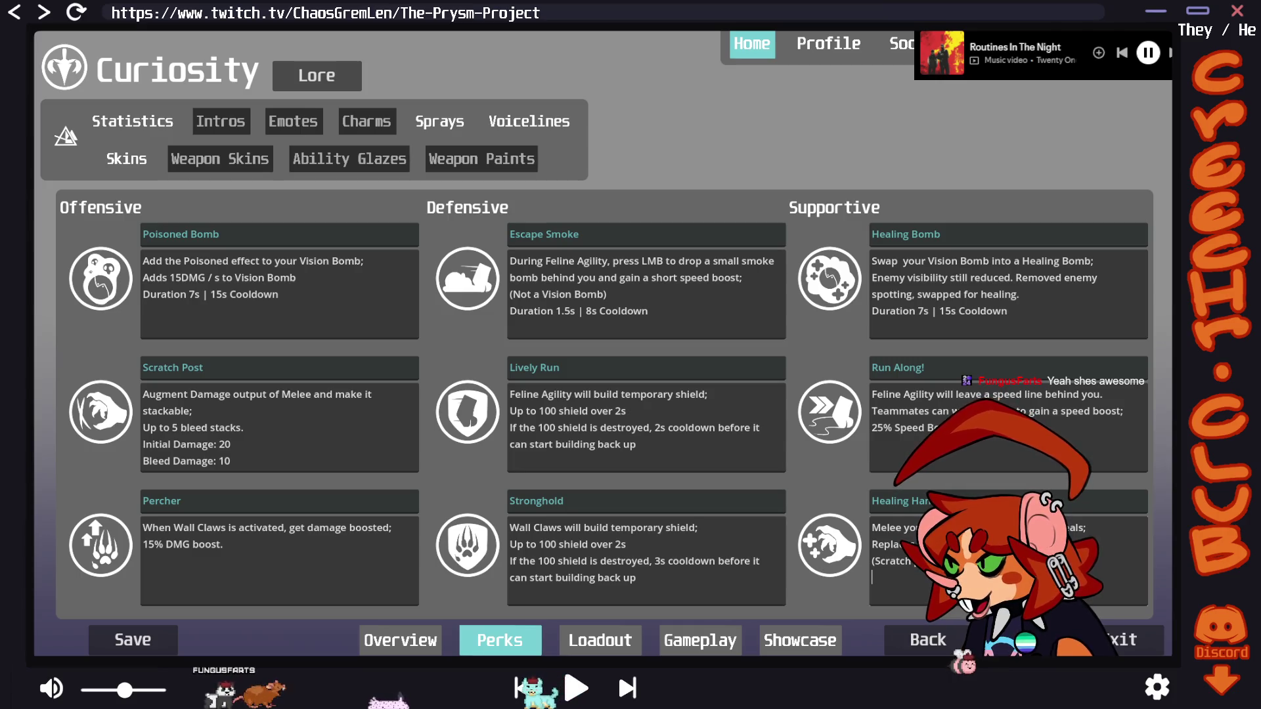
{"action": "left_click", "coordinate": [594, 644]}
{"action": "left_click", "coordinate": [695, 643]}
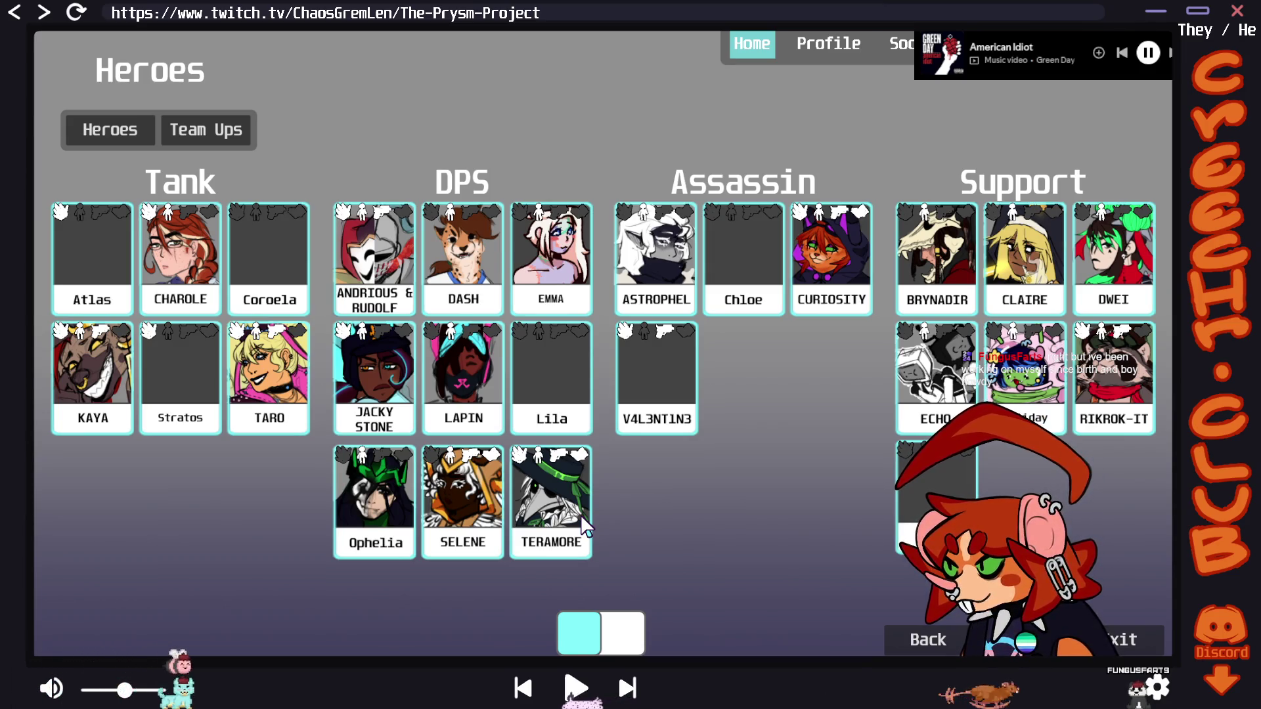
{"action": "left_click", "coordinate": [580, 514]}
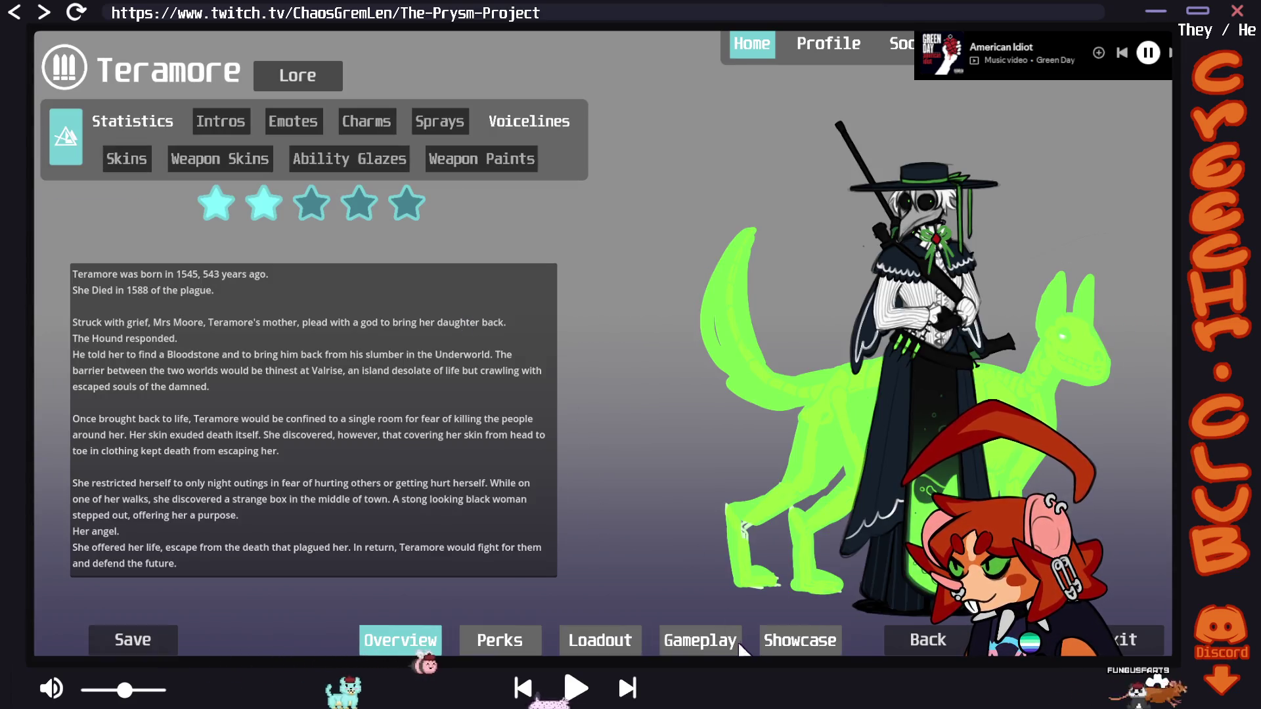
{"action": "left_click", "coordinate": [736, 644]}
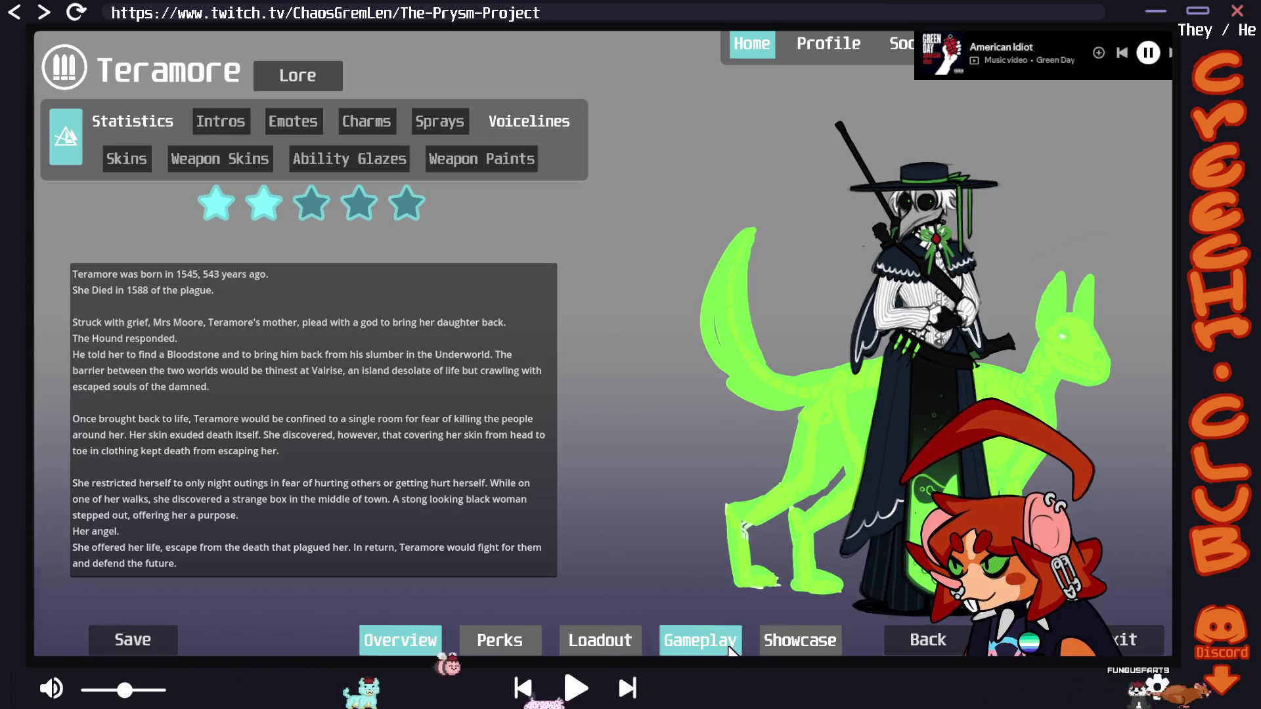
{"action": "left_click", "coordinate": [790, 629]}
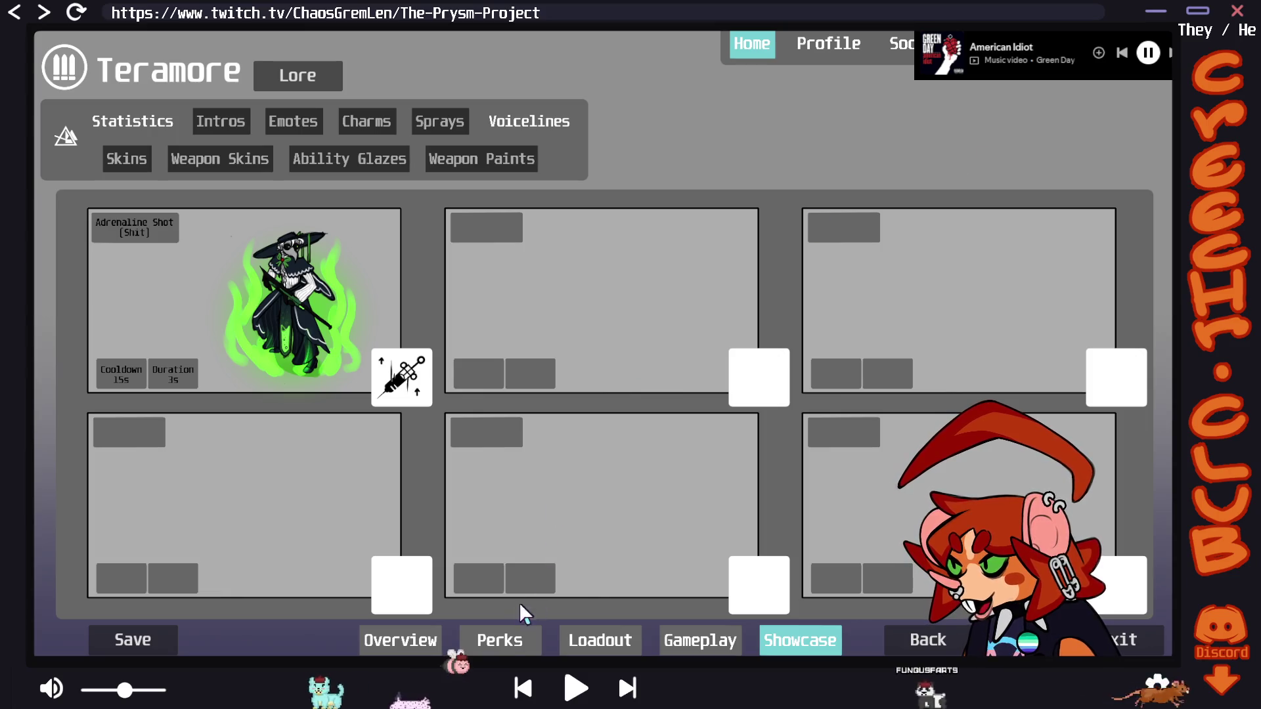
{"action": "left_click", "coordinate": [507, 642]}
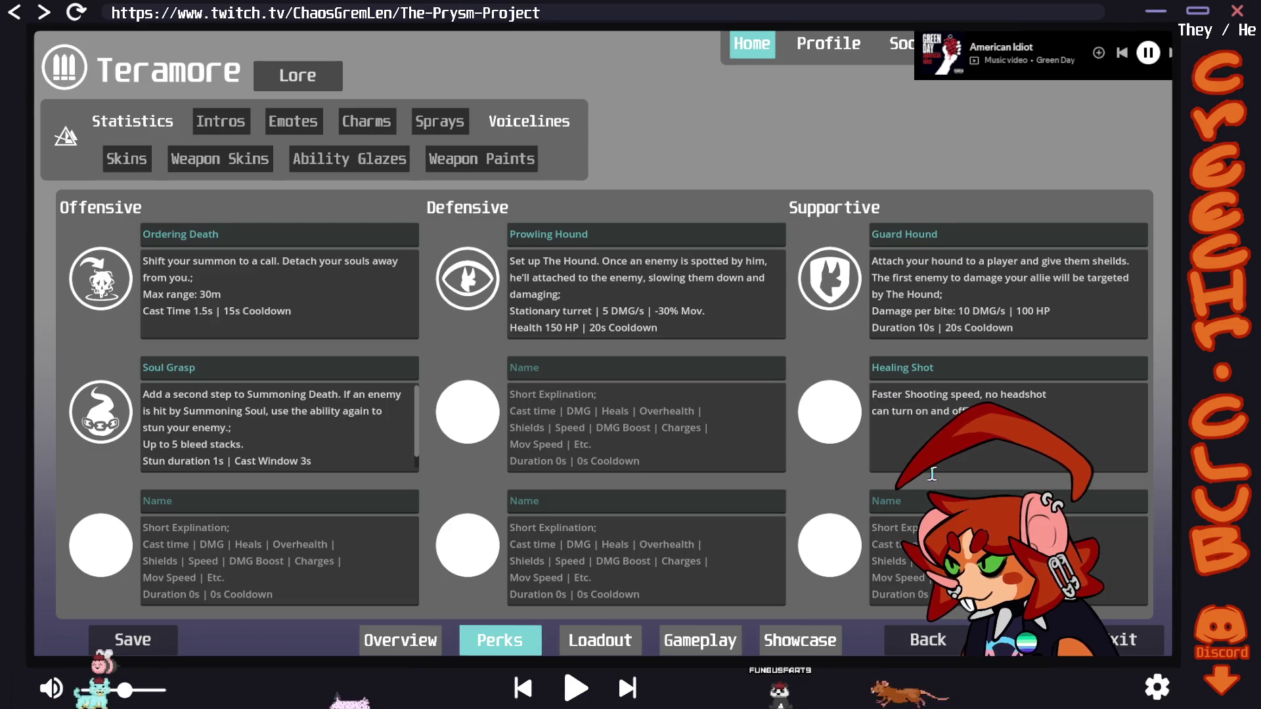
{"action": "left_click", "coordinate": [911, 646]}
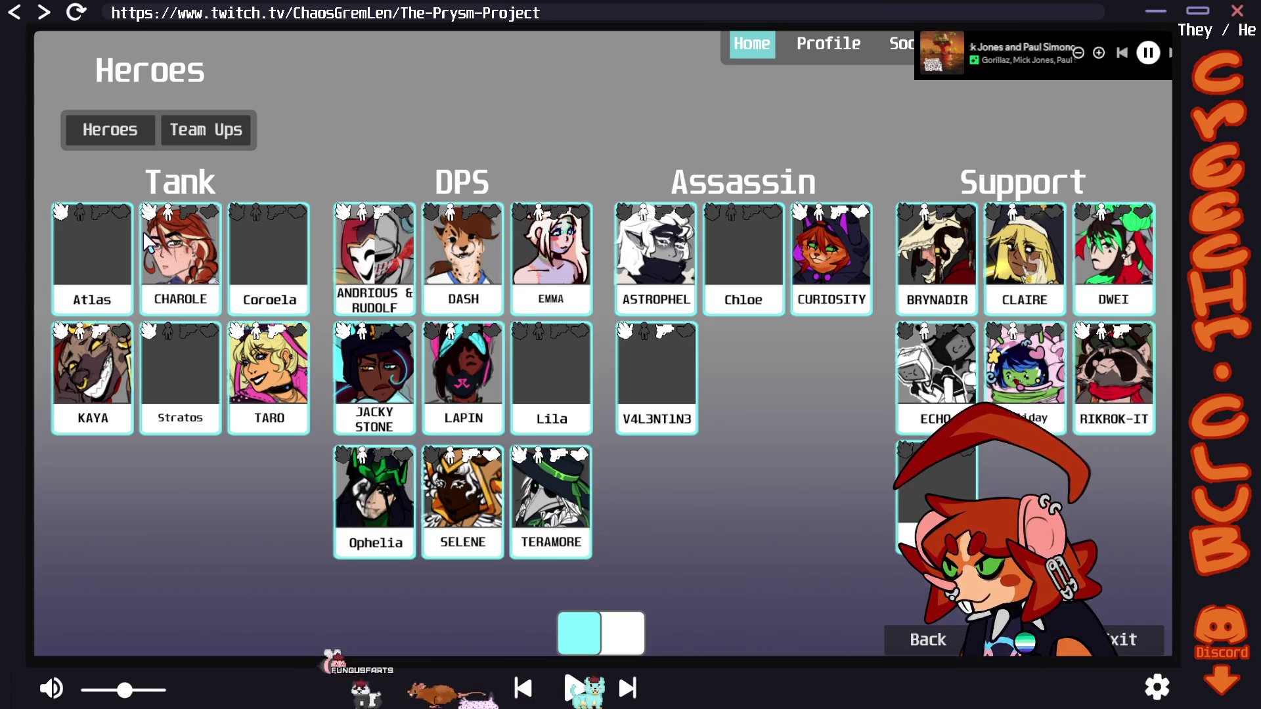
{"action": "left_click", "coordinate": [611, 632]}
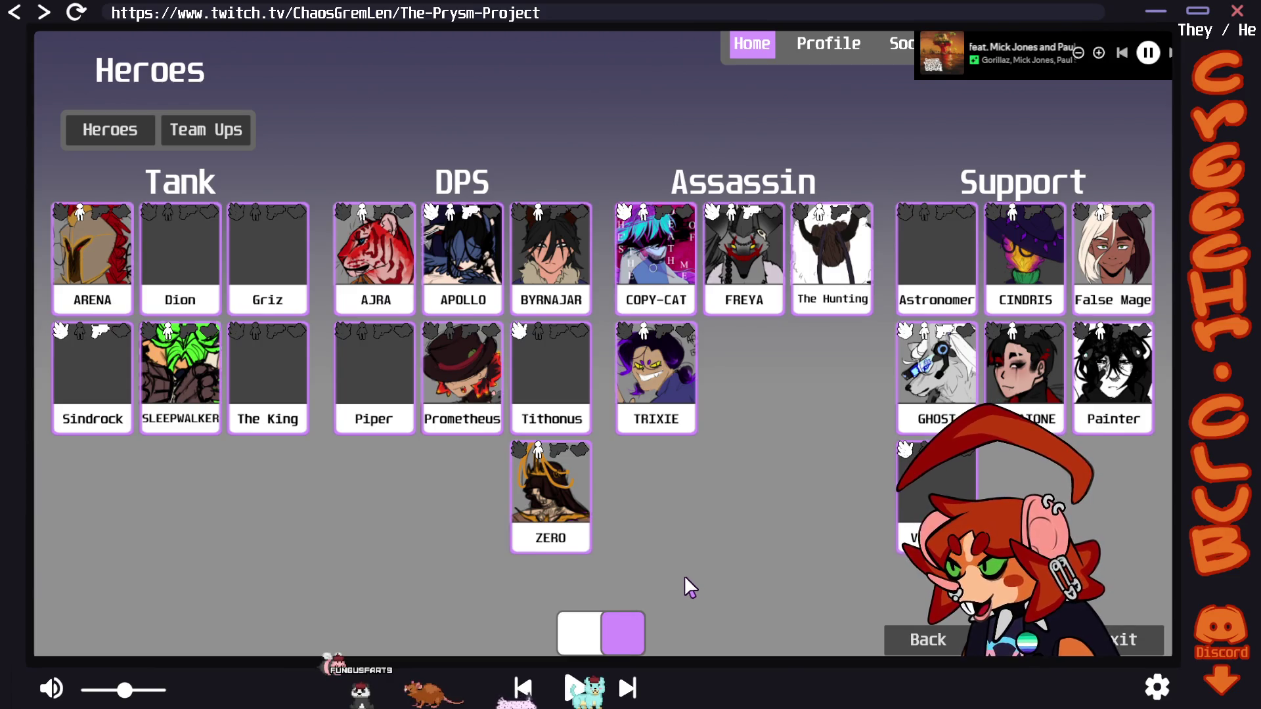
Open Apollo's hero page, return to the purple Heroes roster, and open Ghost's page
{"action": "left_click", "coordinate": [472, 240]}
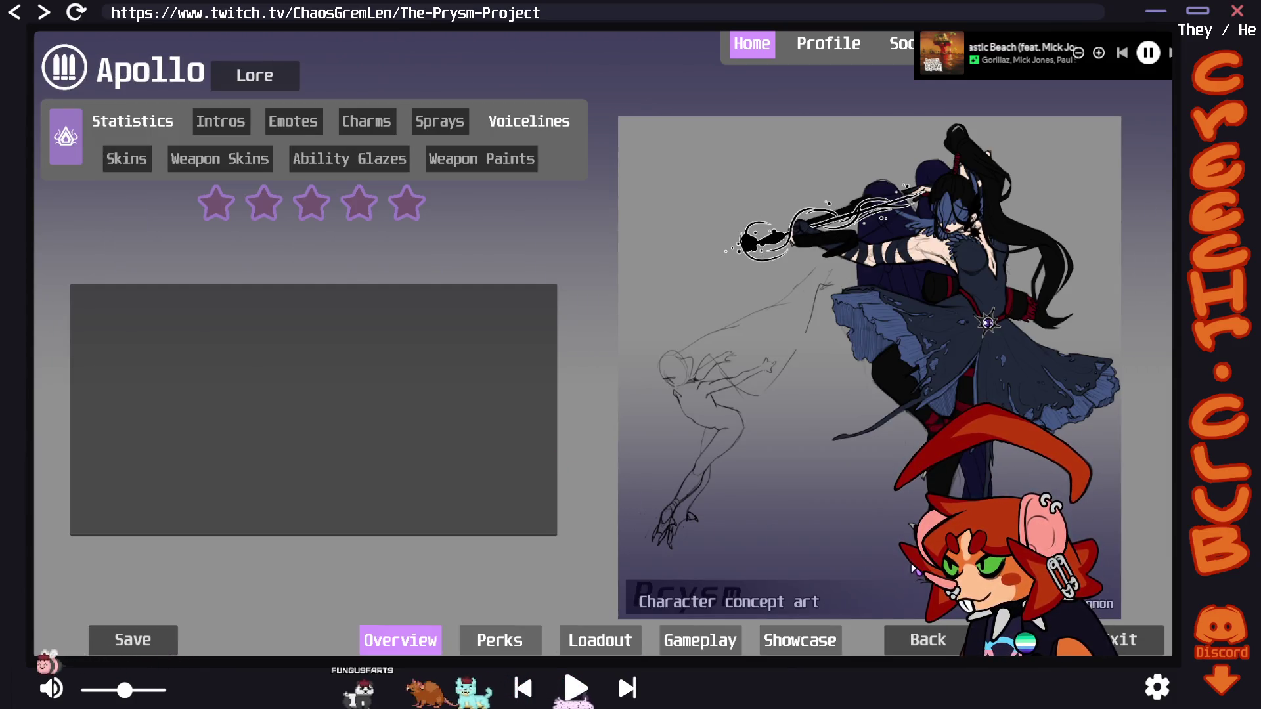
{"action": "left_click", "coordinate": [923, 635]}
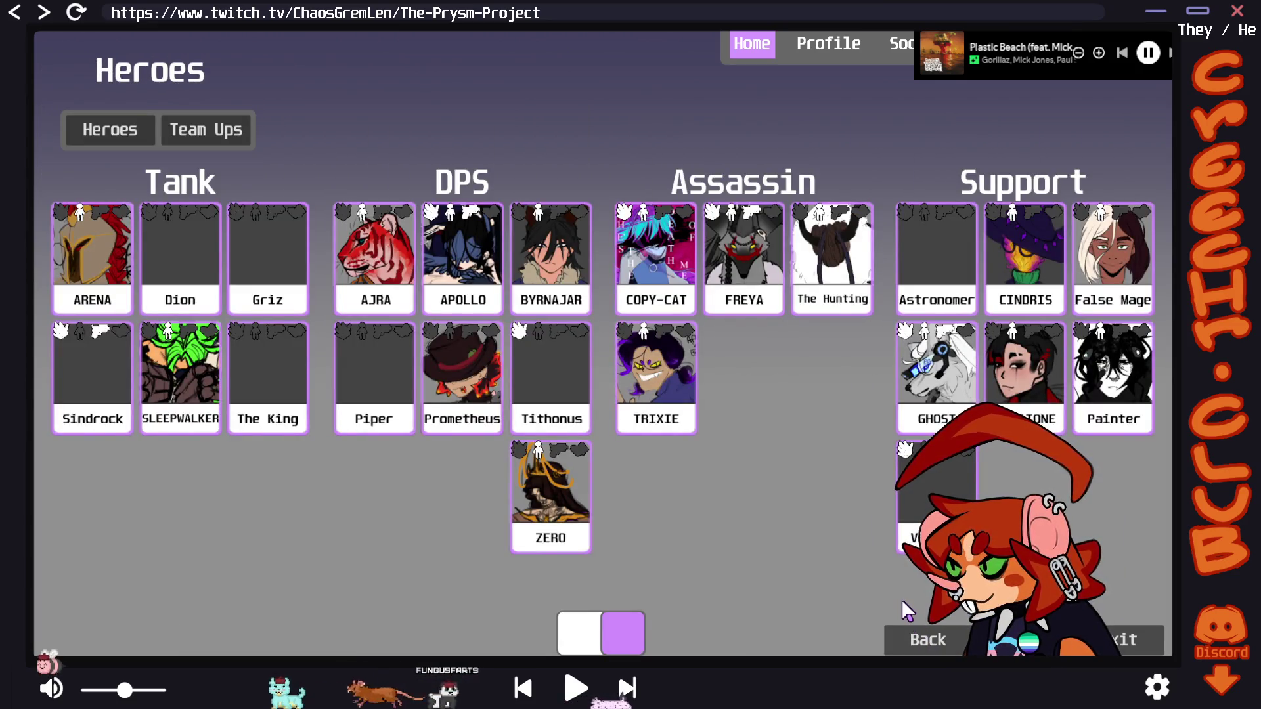
{"action": "left_click", "coordinate": [954, 376]}
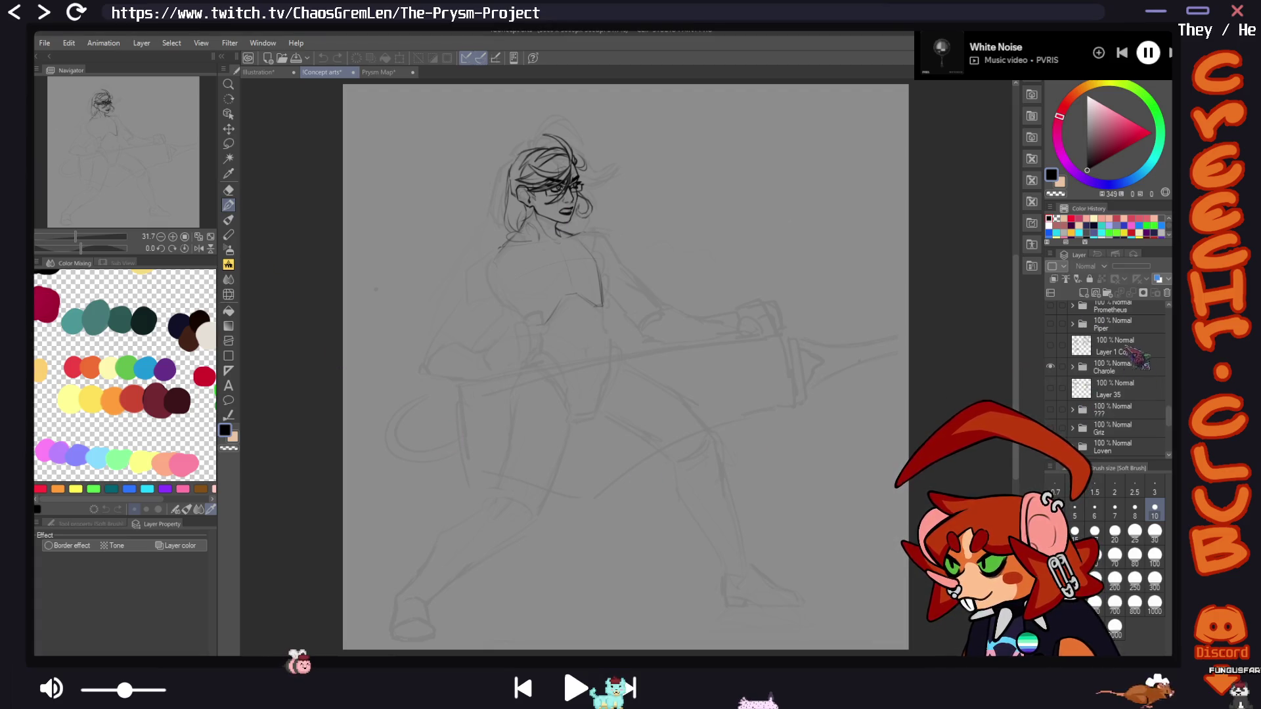
Make Layer 160 in the Charlie folder's Human subfolder the active drawing layer
{"action": "left_click", "coordinate": [1127, 408]}
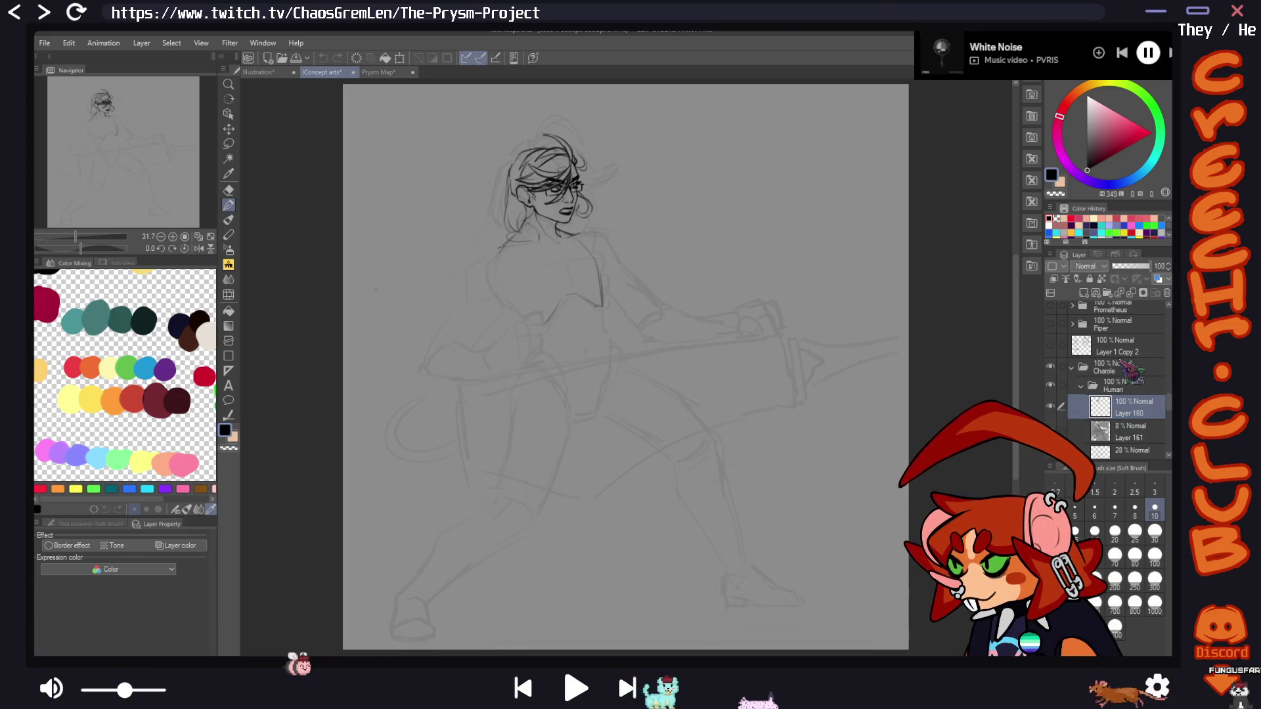
Zoom onto the upper body and draw a cleaner left torso outline on the mirrored canvas
{"action": "scroll", "coordinate": [710, 342], "scroll_direction": "up", "scroll_amount": 2}
{"action": "mouse_move", "coordinate": [613, 289]}
{"action": "left_mouse_down"}
{"action": "mouse_move", "coordinate": [683, 416]}
{"action": "mouse_move", "coordinate": [878, 402]}
{"action": "left_mouse_up"}
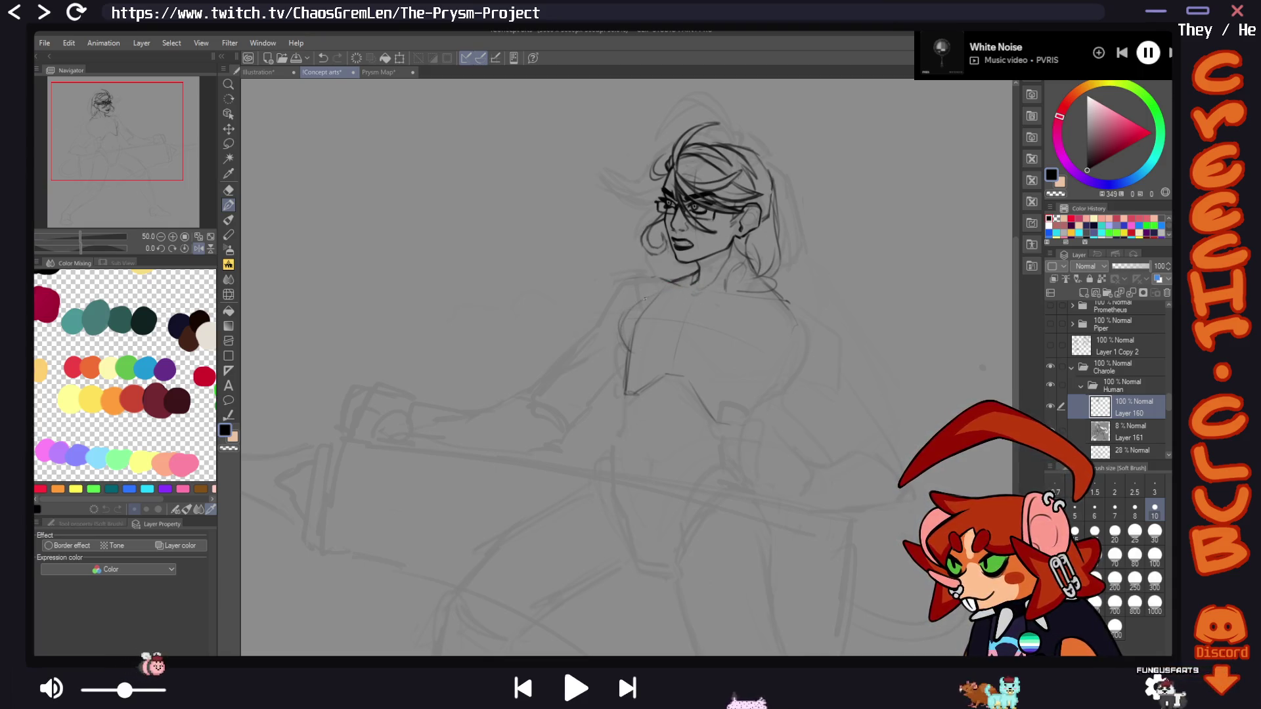
{"action": "left_click_drag", "start_coordinate": [723, 357], "coordinate": [588, 322]}
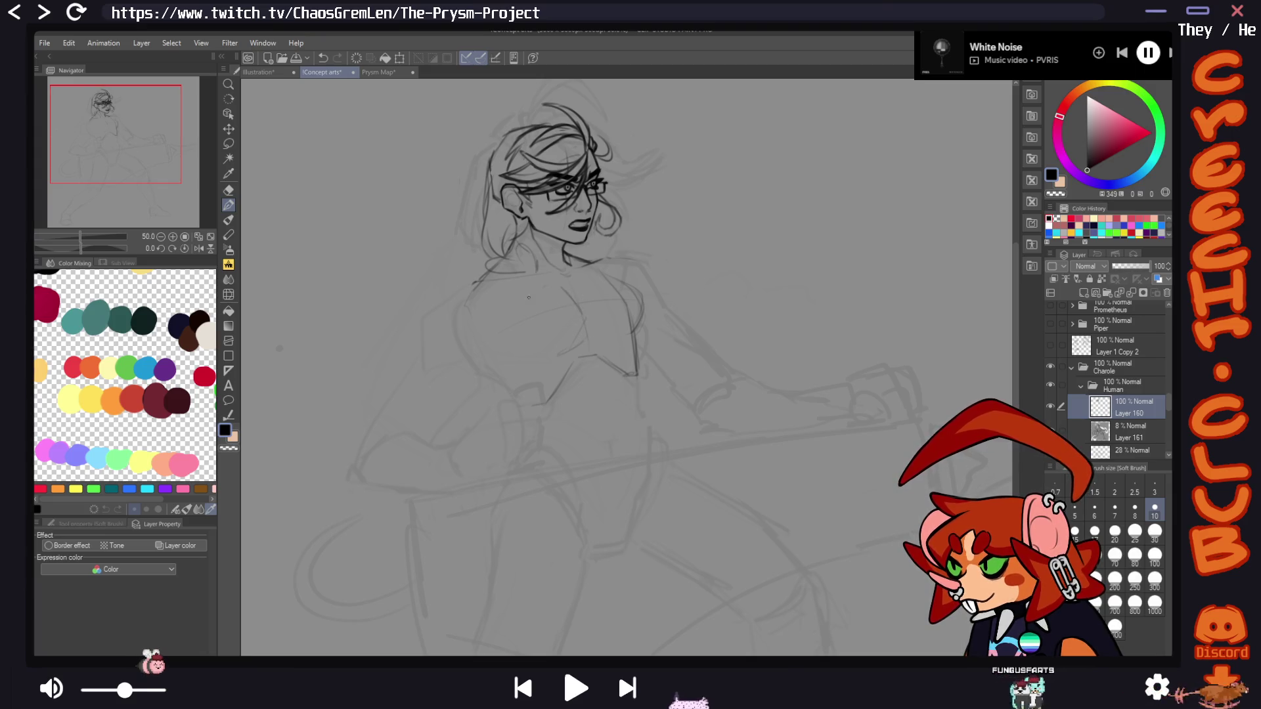
{"action": "left_click_drag", "start_coordinate": [543, 312], "coordinate": [629, 306]}
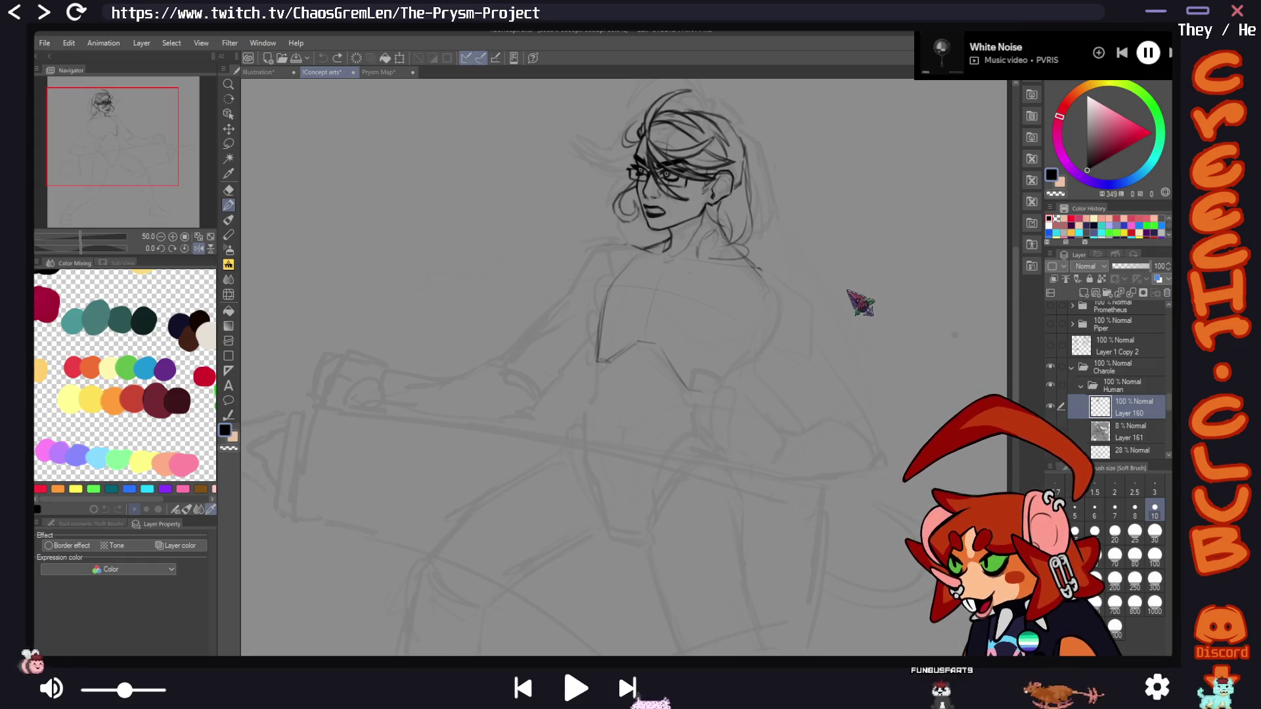
{"action": "left_click_drag", "start_coordinate": [844, 292], "coordinate": [836, 330]}
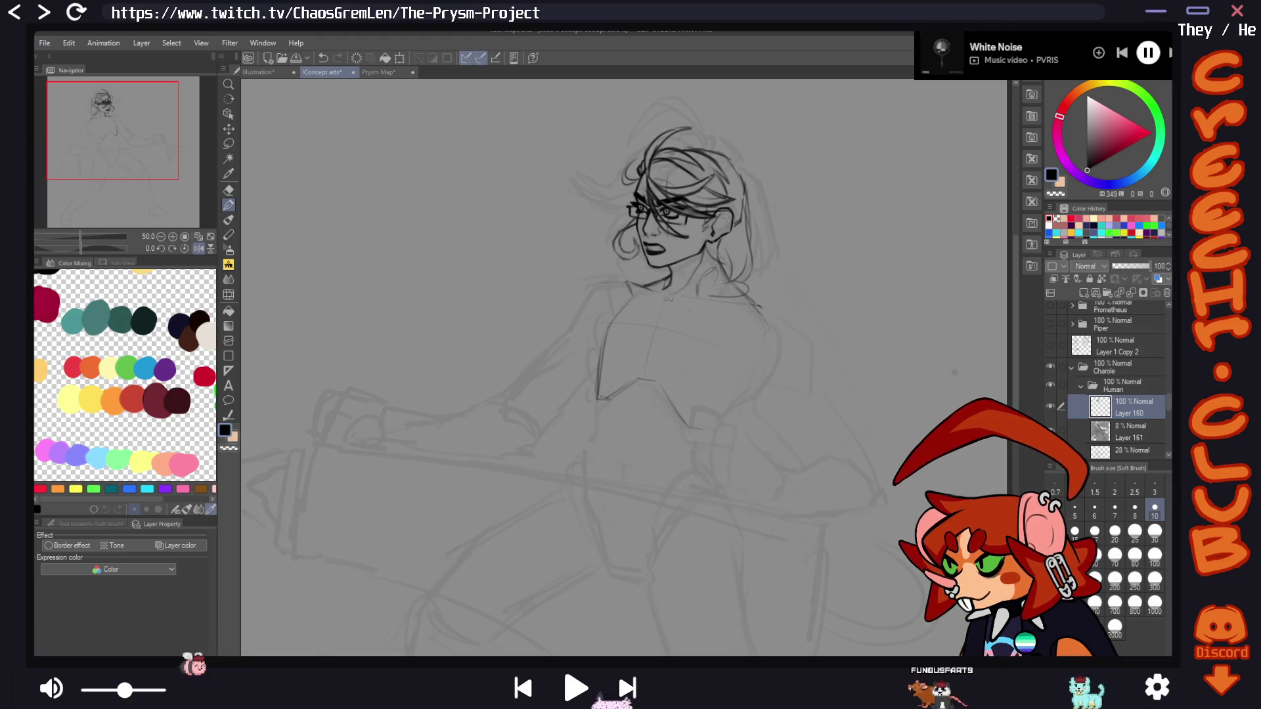
{"action": "key", "text": "h"}
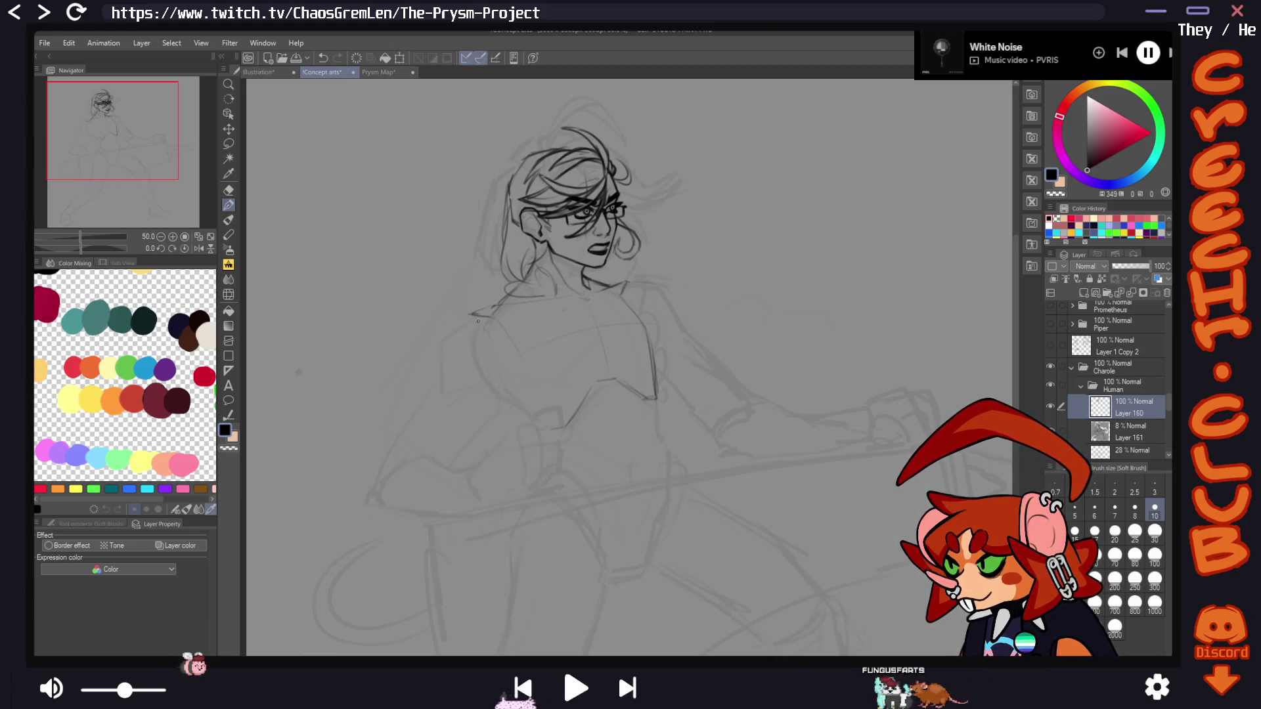
{"action": "left_click_drag", "start_coordinate": [475, 328], "coordinate": [529, 410]}
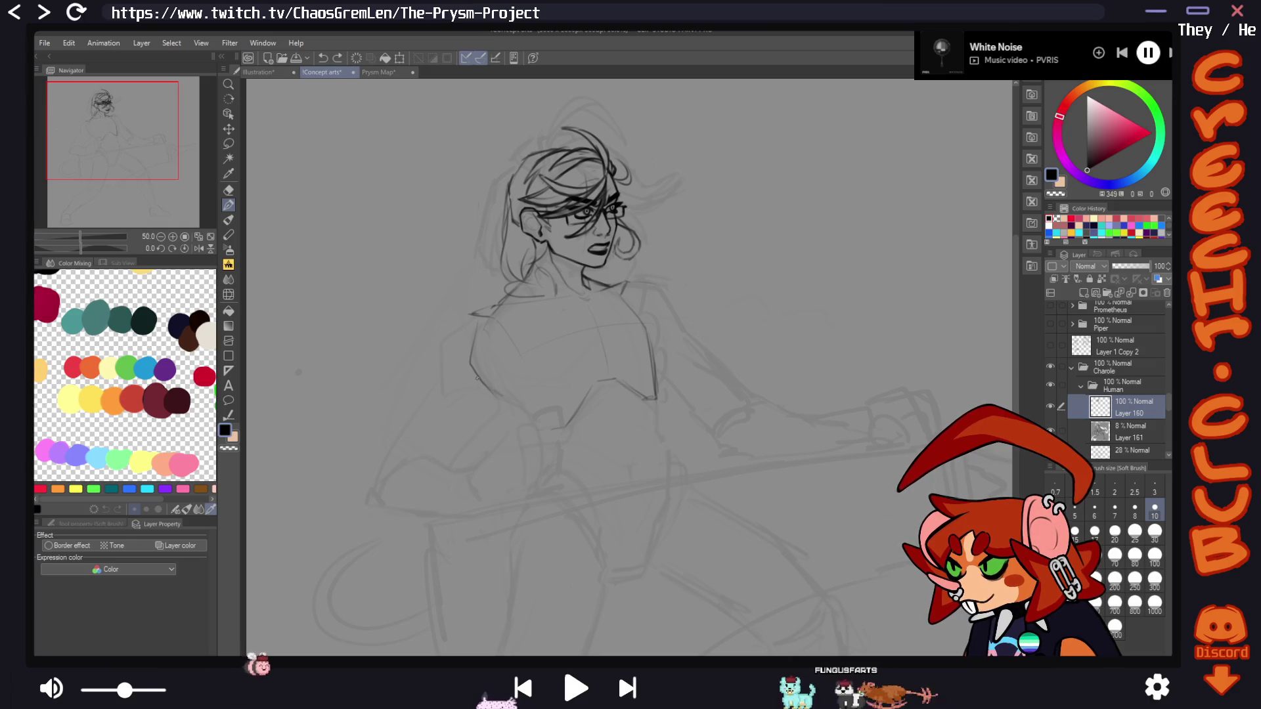
{"action": "key", "text": "h"}
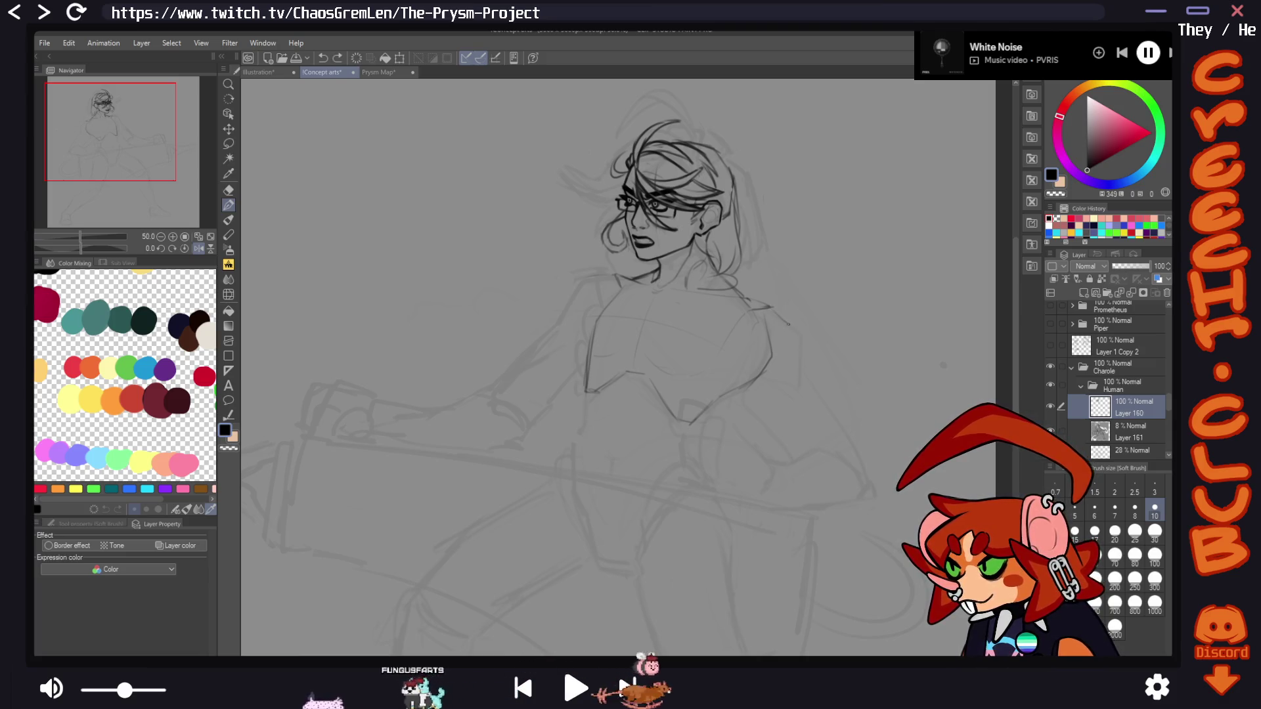
Draw a cleaner line on the figure's right shoulder, then pick the Liquify tool
{"action": "left_click_drag", "start_coordinate": [774, 310], "coordinate": [803, 335]}
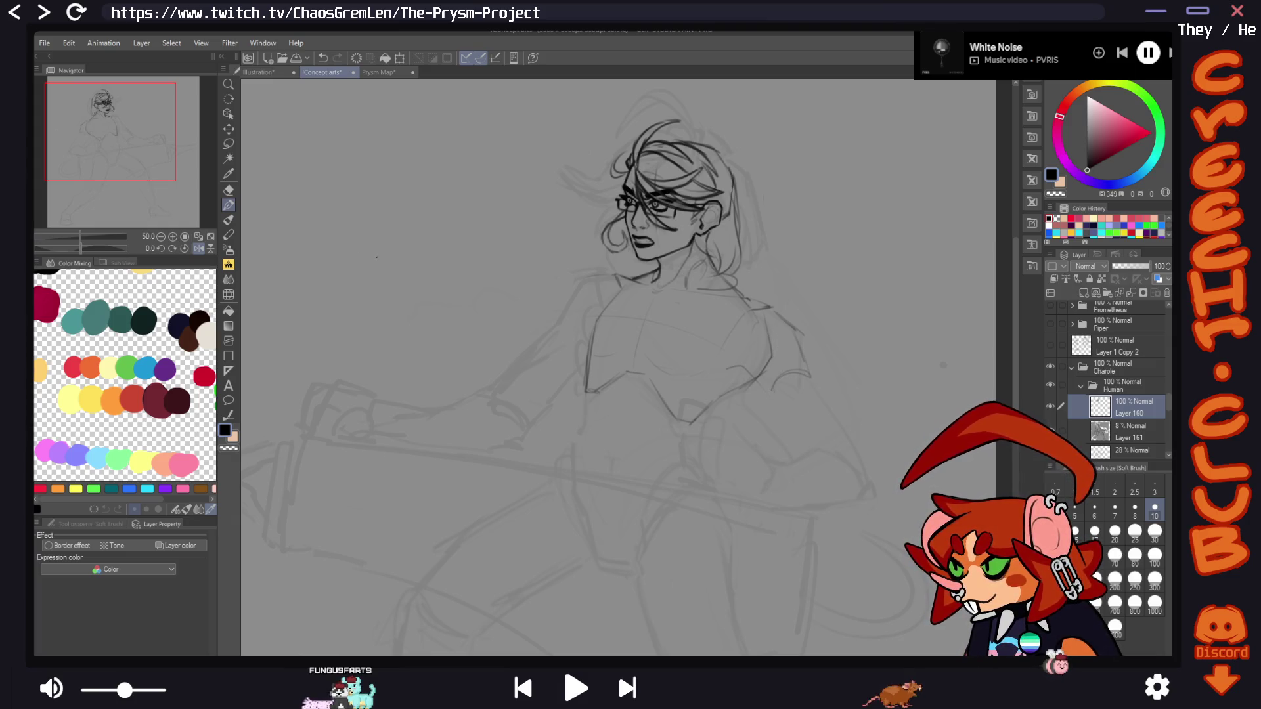
{"action": "left_click", "coordinate": [230, 310]}
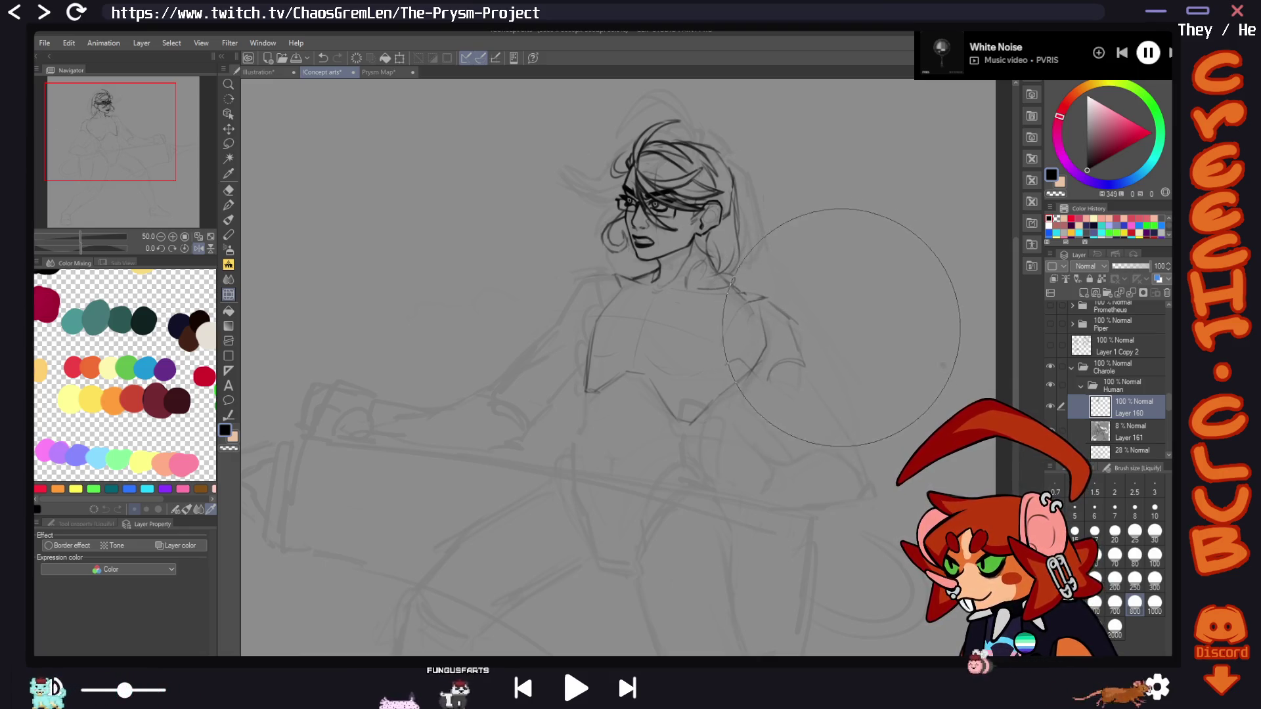
Rotate the canvas and refine the head lines with the soft pen, then tilt back and mirror the view
{"action": "mouse_move", "coordinate": [841, 327]}
{"action": "left_mouse_down"}
{"action": "mouse_move", "coordinate": [850, 312]}
{"action": "mouse_move", "coordinate": [759, 300]}
{"action": "left_mouse_up"}
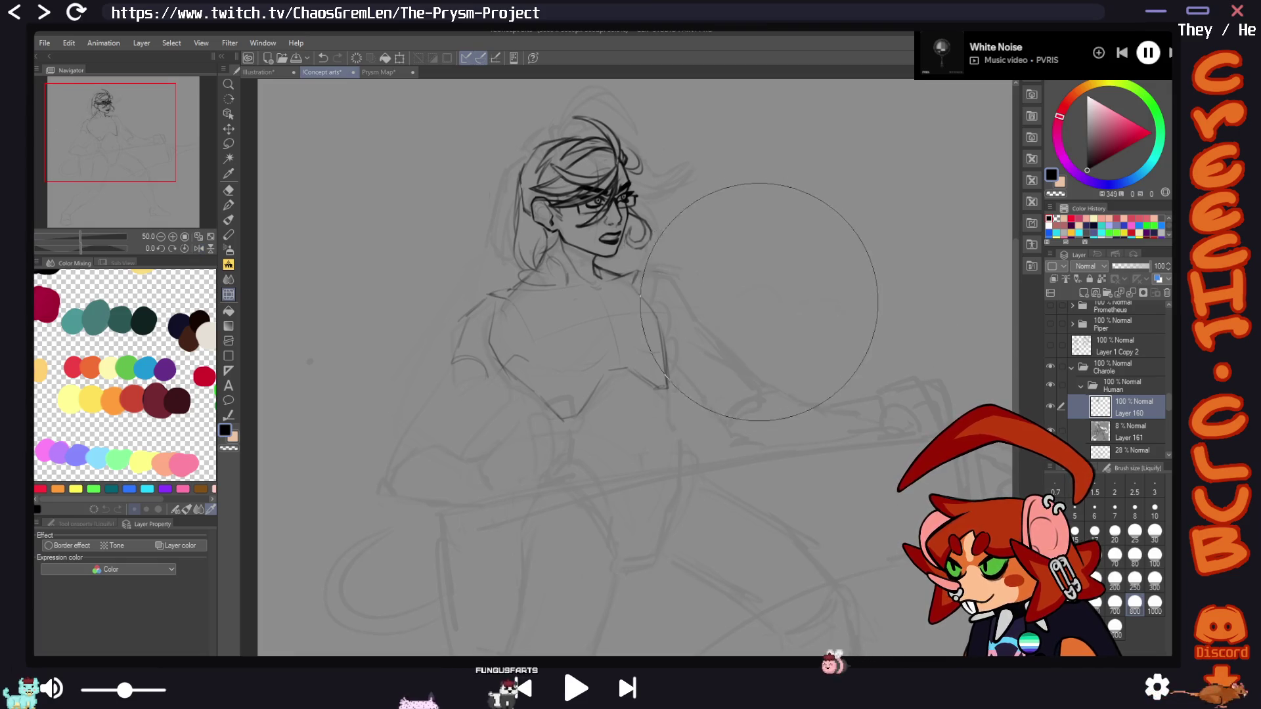
{"action": "left_click", "coordinate": [228, 205]}
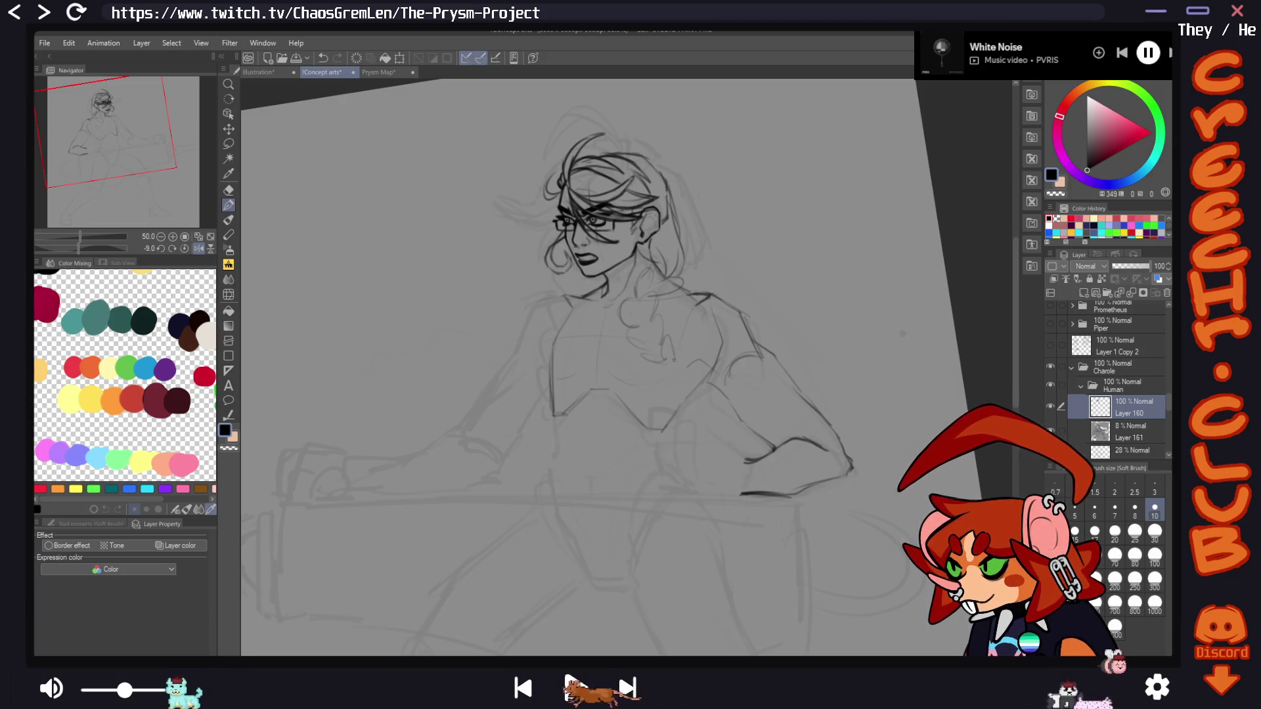
{"action": "mouse_move", "coordinate": [670, 364]}
{"action": "left_mouse_down"}
{"action": "mouse_move", "coordinate": [712, 230]}
{"action": "mouse_move", "coordinate": [703, 160]}
{"action": "left_mouse_up"}
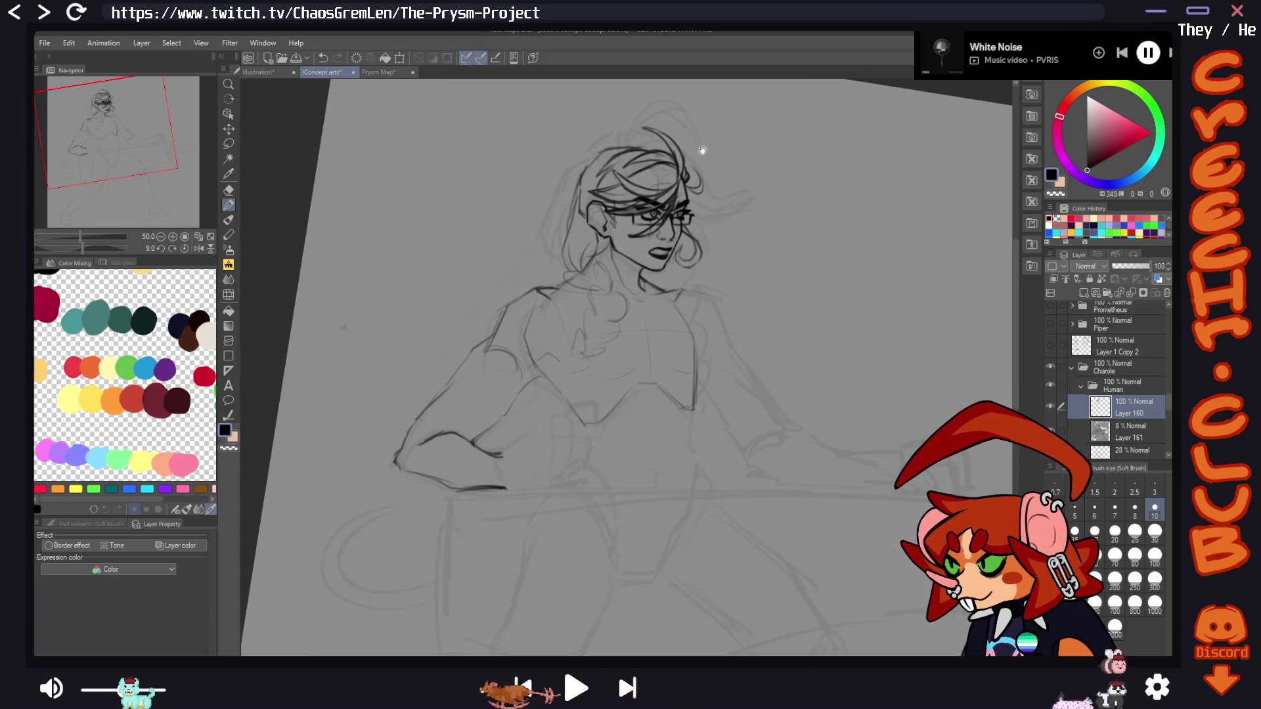
{"action": "key", "text": "h"}
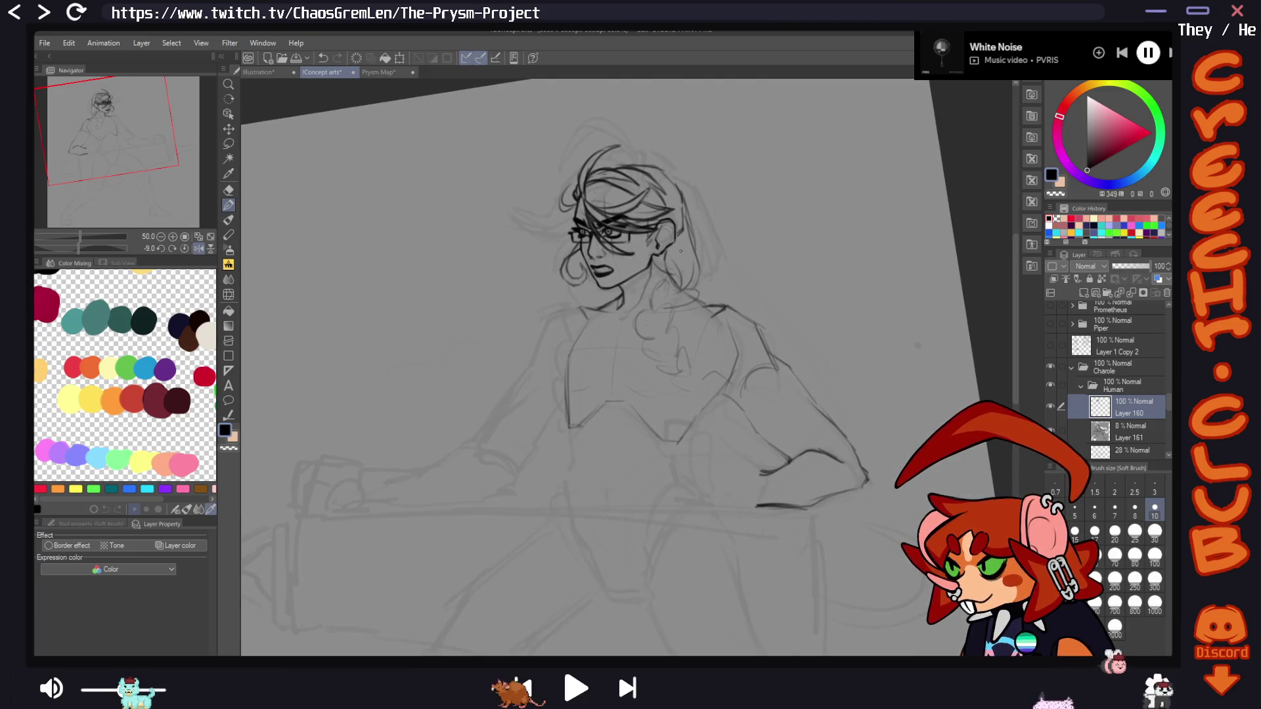
Erase stray lines around the bent arm with the Snap eraser, then return to the soft brush and unmirror
{"action": "left_click", "coordinate": [228, 191]}
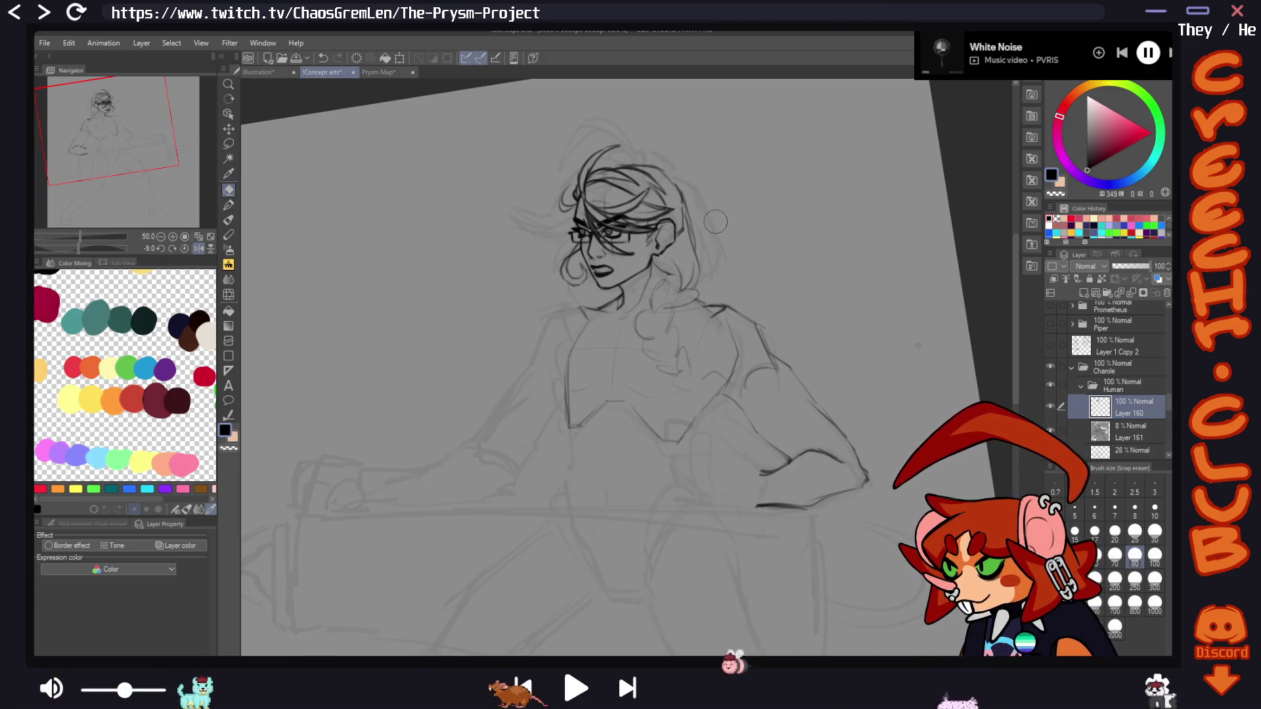
{"action": "key", "text": "p"}
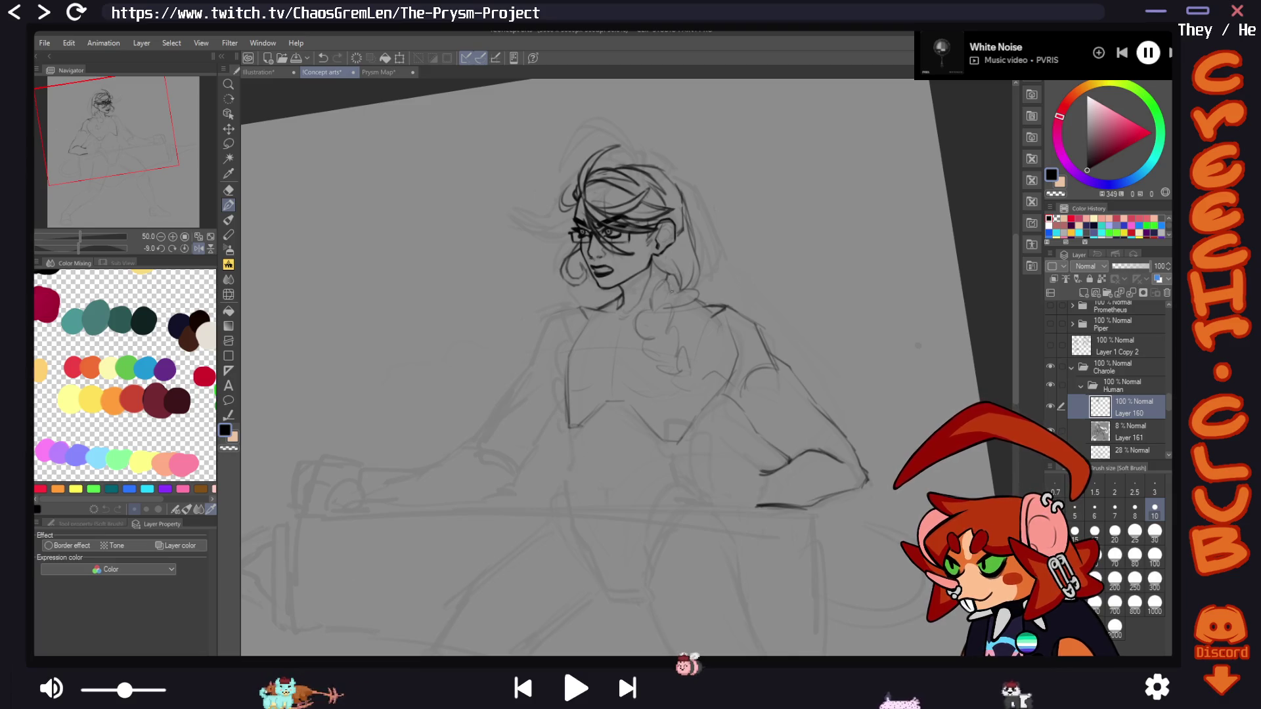
{"action": "key", "text": "h"}
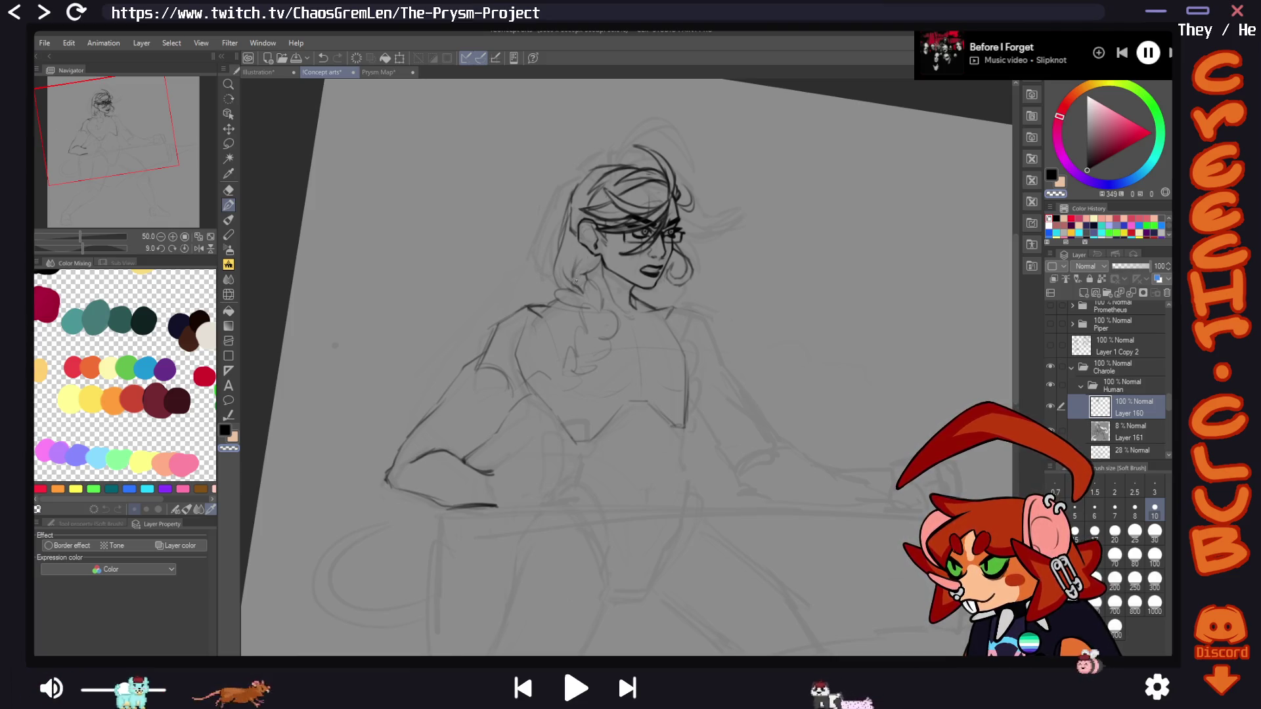
With black restored, darken the hip hand and arm lines, mirroring the view to check proportions
{"action": "key", "text": "c"}
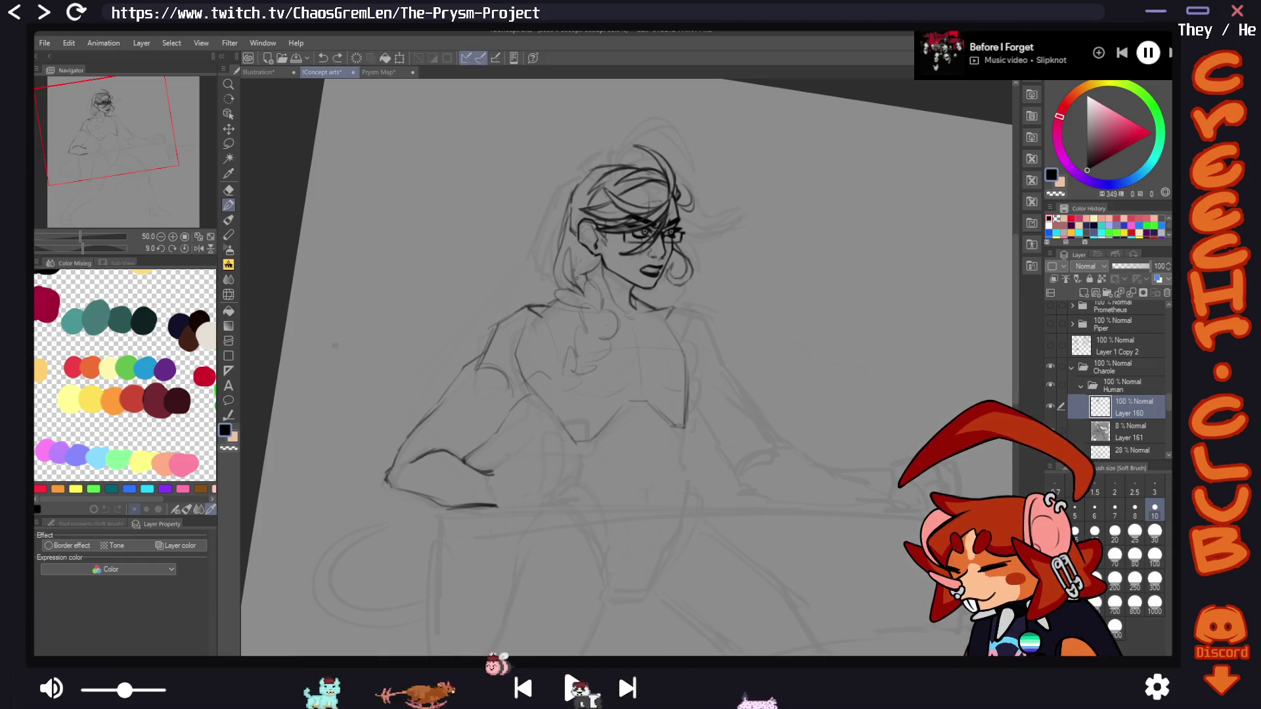
{"action": "key", "text": "h"}
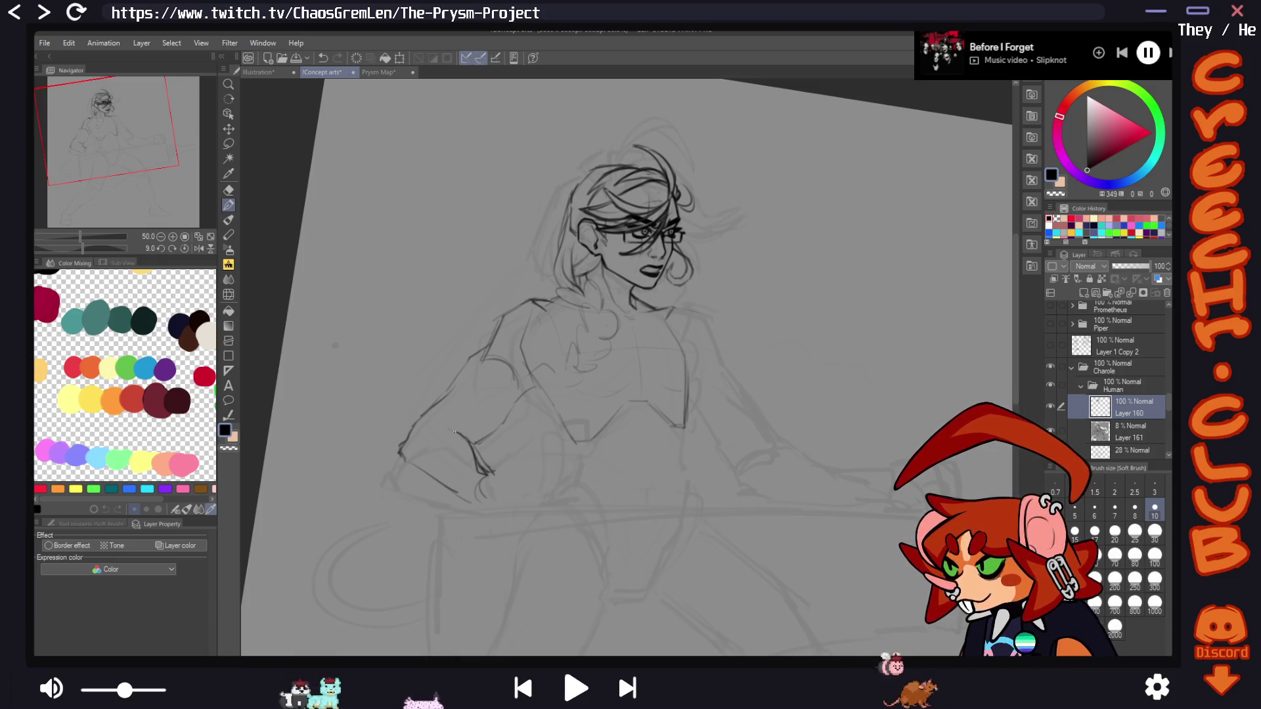
{"action": "key", "text": "h"}
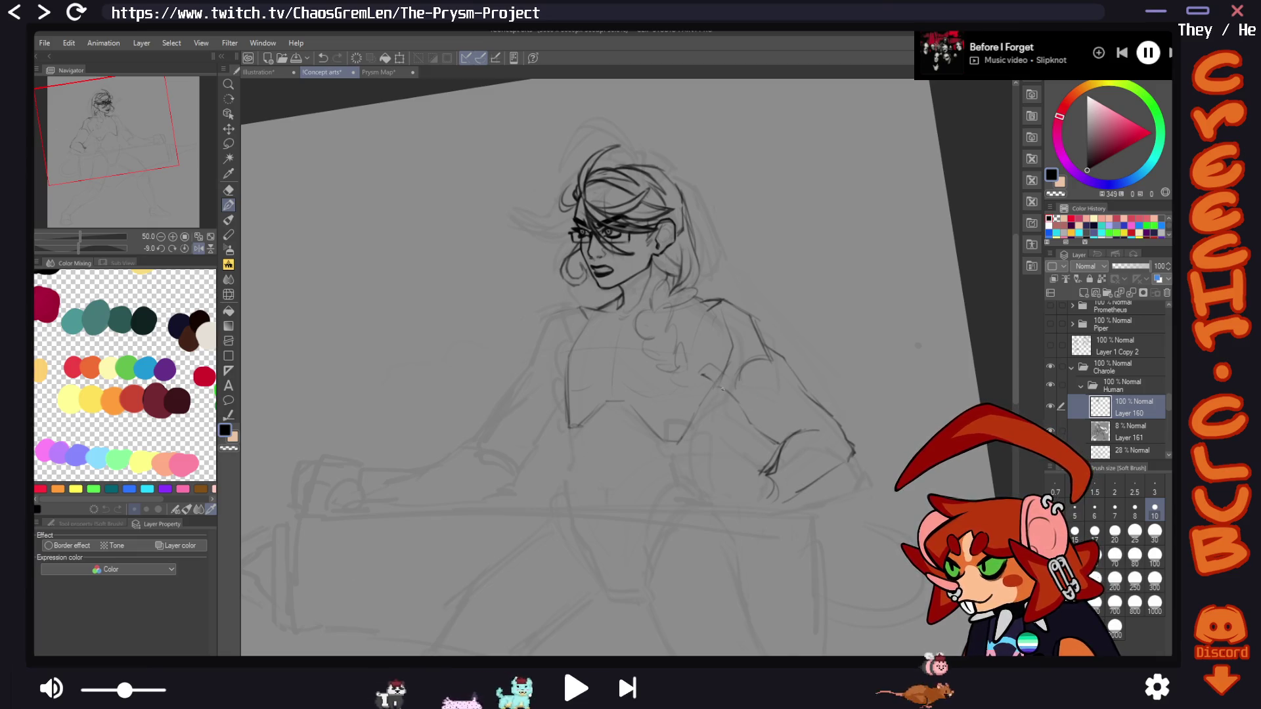
{"action": "key", "text": "h"}
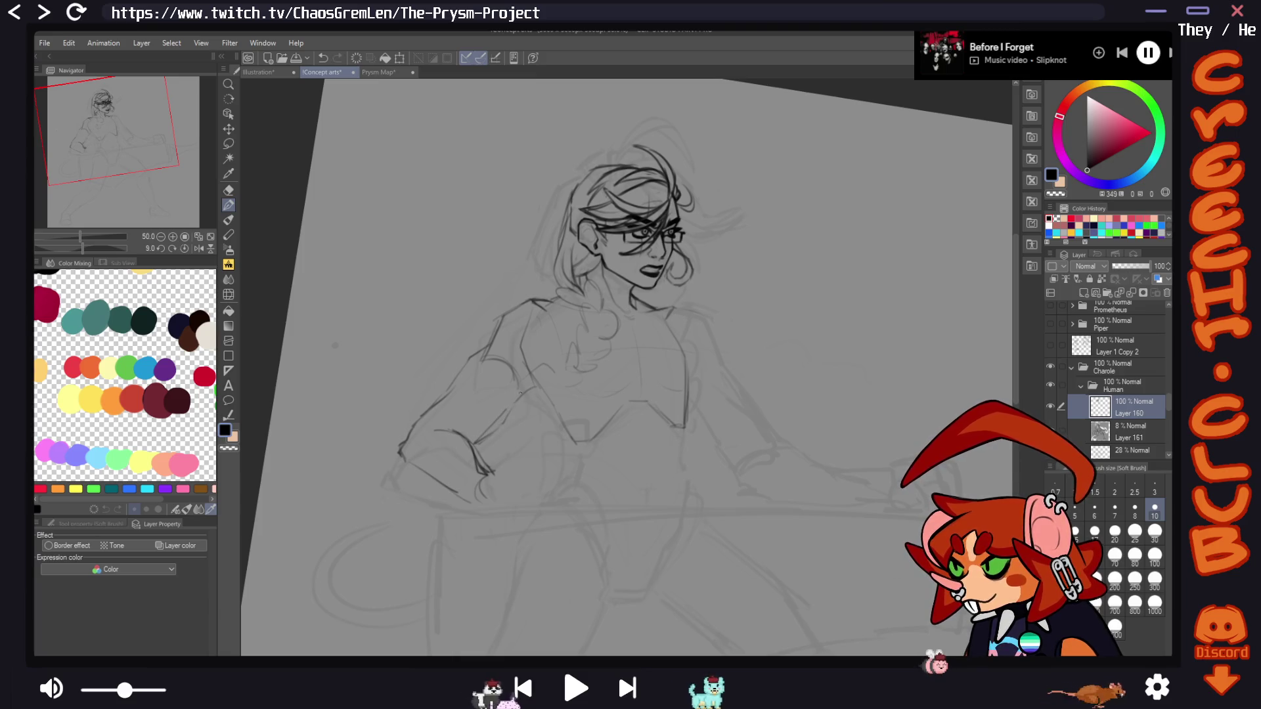
{"action": "left_click_drag", "start_coordinate": [526, 379], "coordinate": [557, 363]}
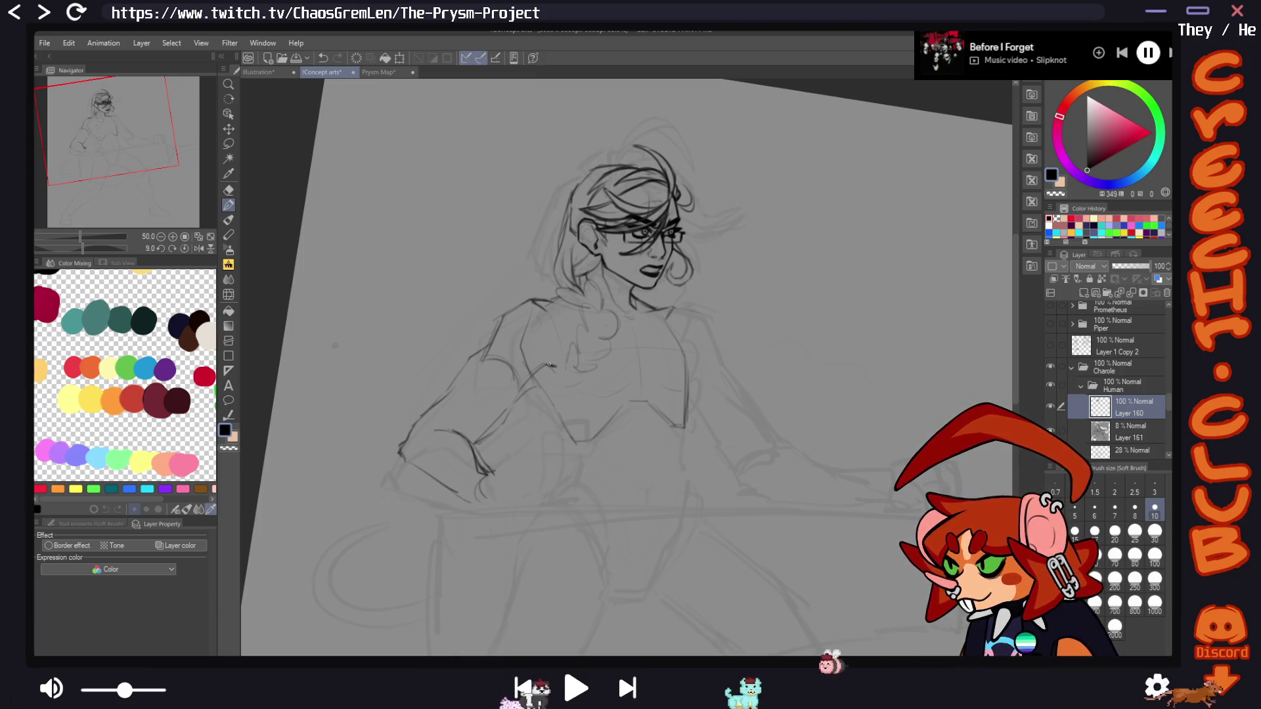
{"action": "key", "text": "e"}
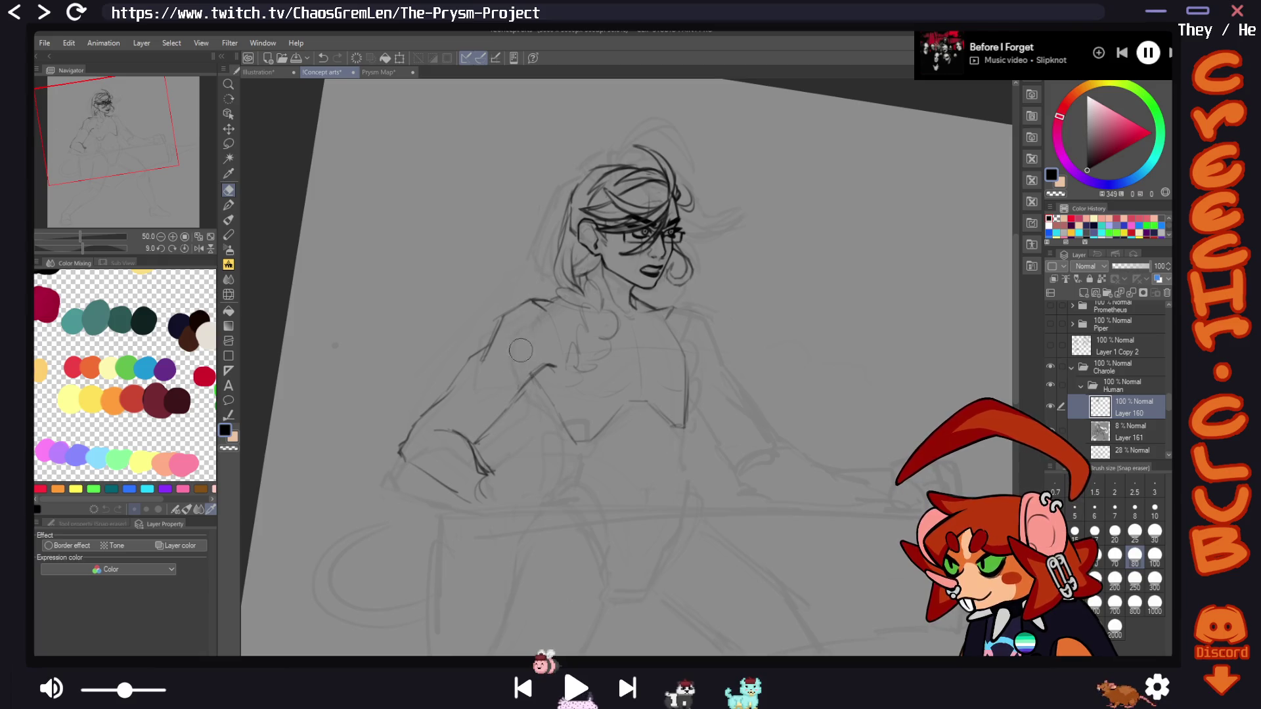
{"action": "key", "text": "h"}
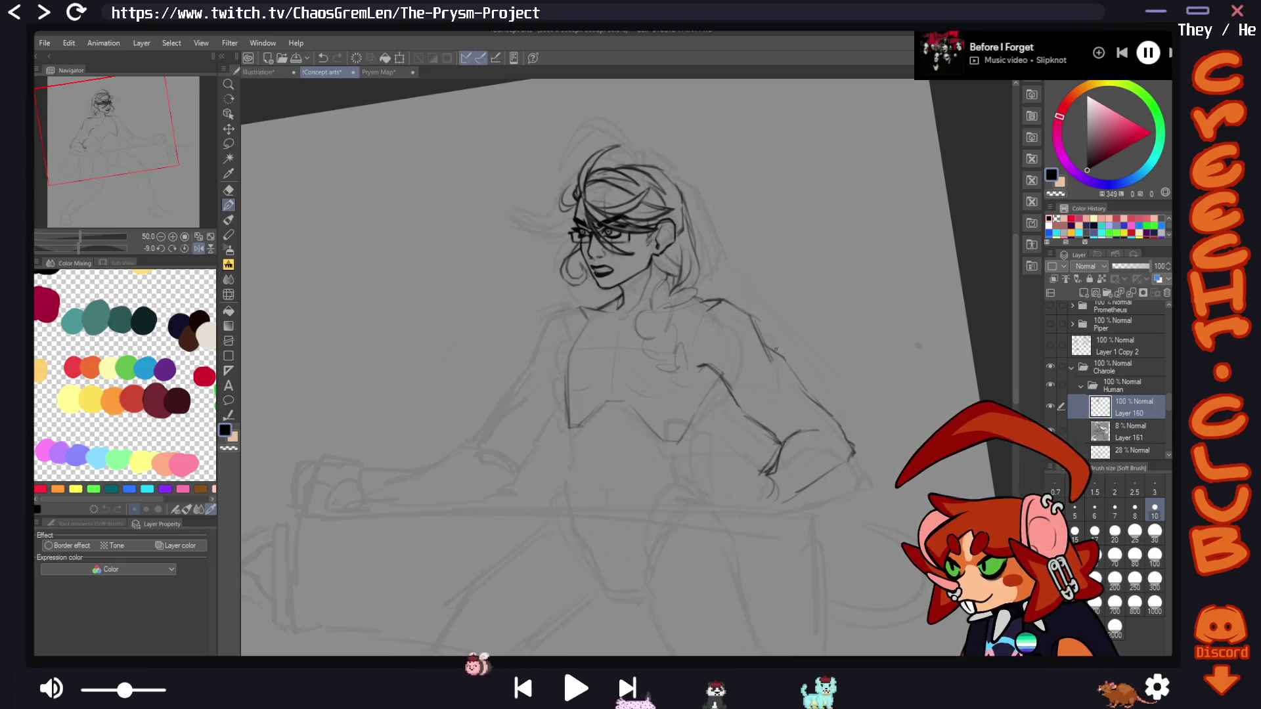
Lasso the sketched hand and free-transform it slightly up and left, adjusting it twice
{"action": "key", "text": "m"}
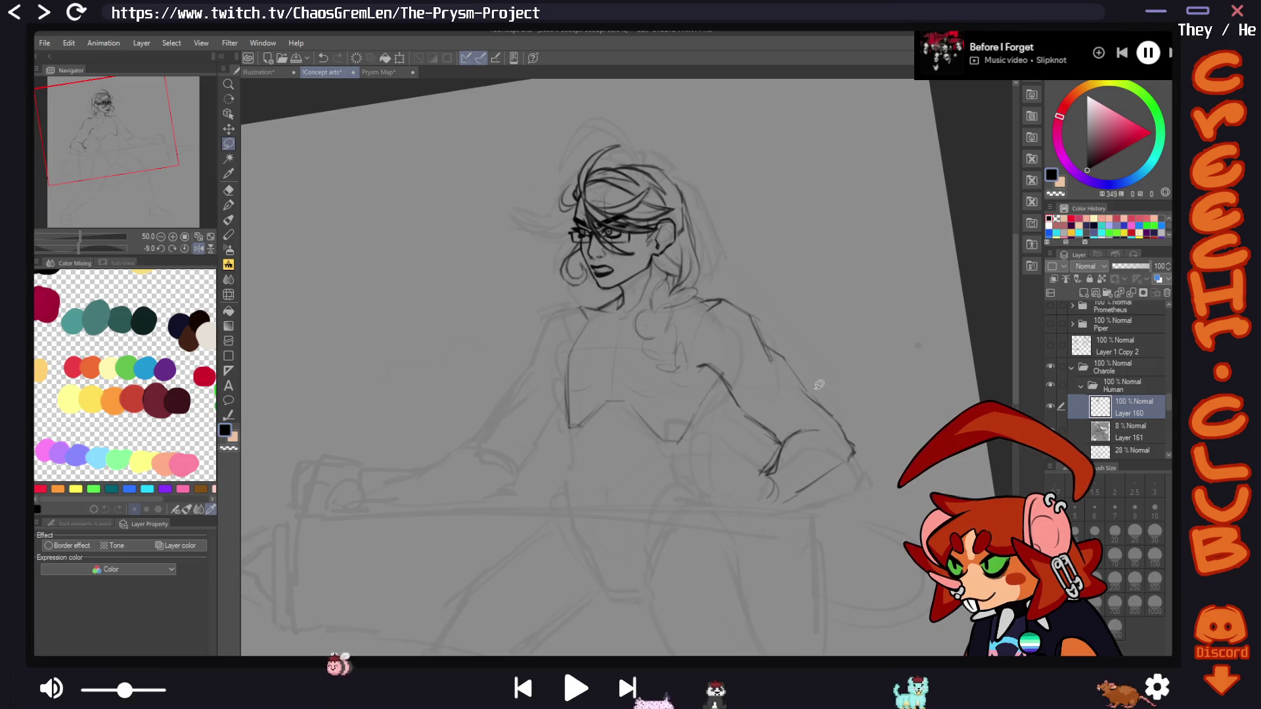
{"action": "left_click_drag", "start_coordinate": [777, 411], "coordinate": [781, 407]}
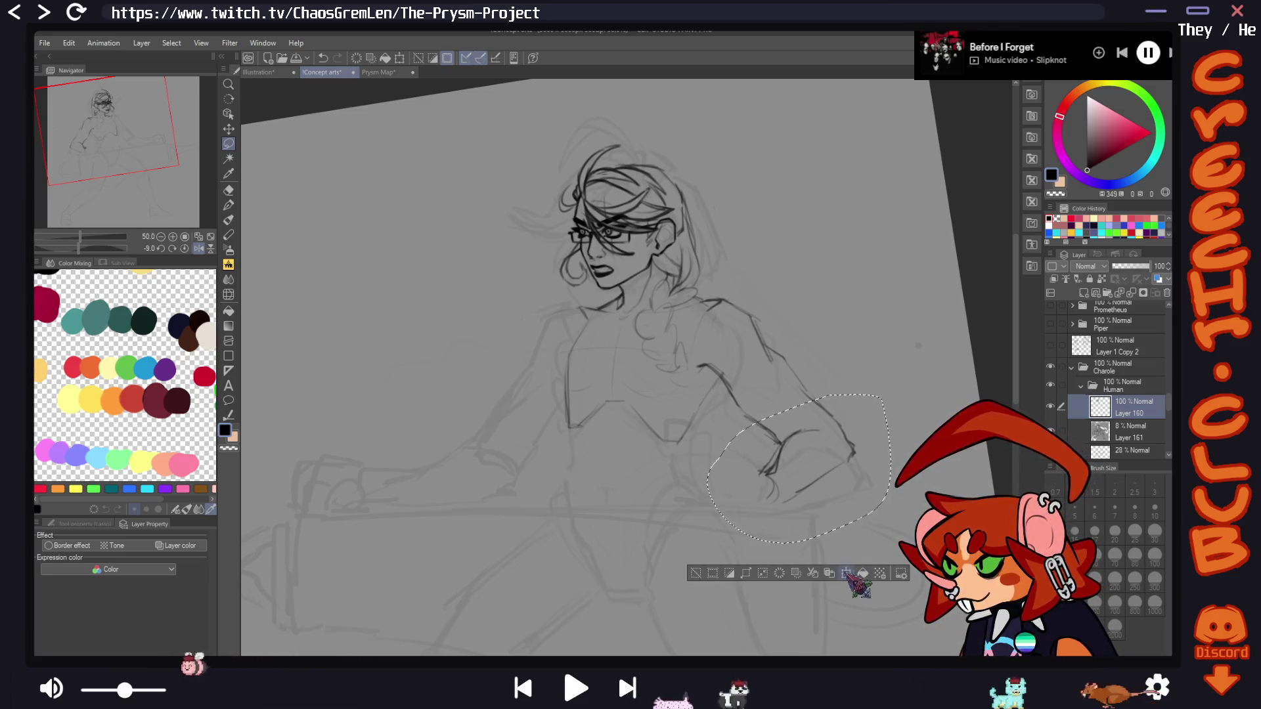
{"action": "key", "text": "ctrl+t"}
{"action": "left_click_drag", "start_coordinate": [837, 482], "coordinate": [854, 463]}
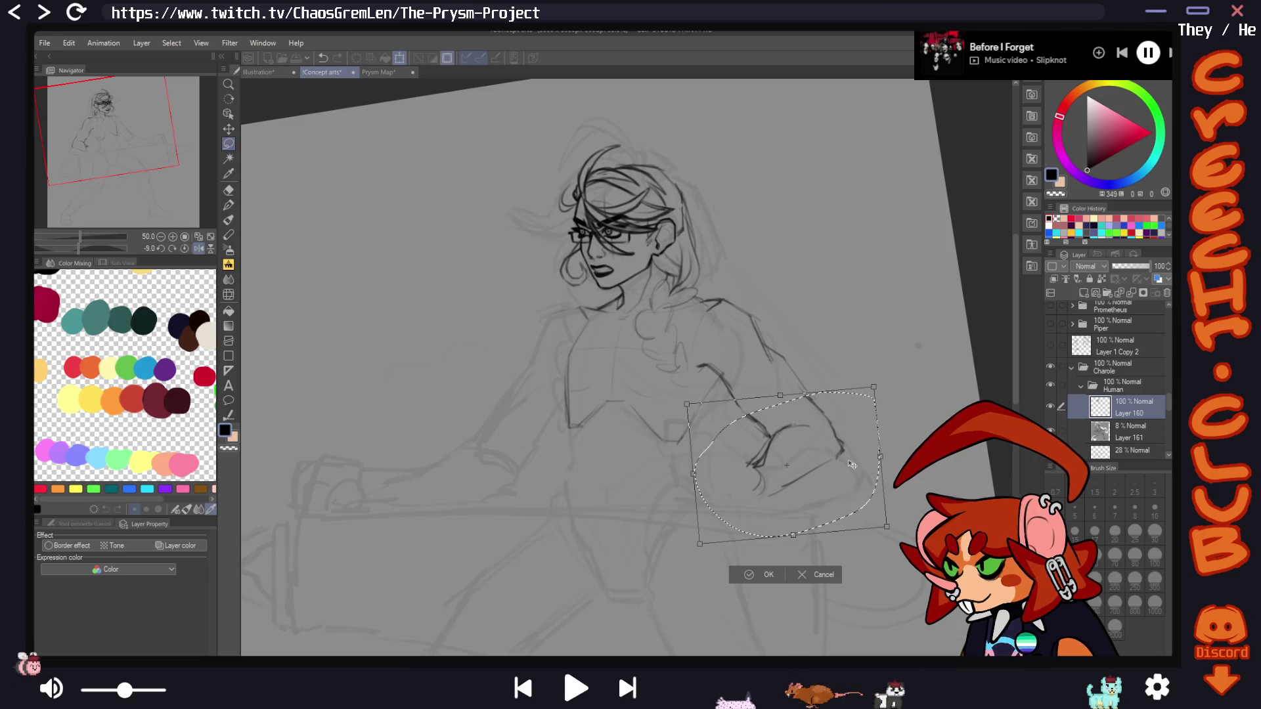
{"action": "left_click", "coordinate": [770, 576]}
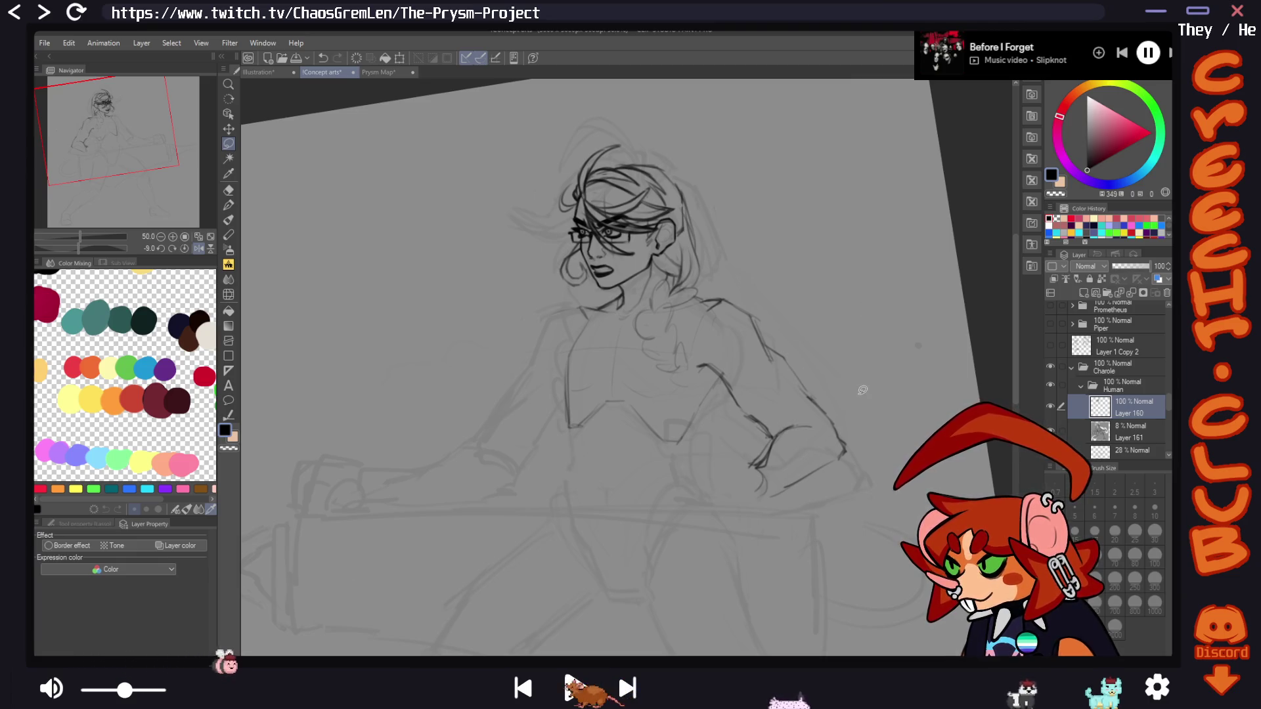
{"action": "left_click_drag", "start_coordinate": [777, 325], "coordinate": [782, 329]}
{"action": "key", "text": "ctrl+t"}
{"action": "left_click_drag", "start_coordinate": [809, 451], "coordinate": [805, 442]}
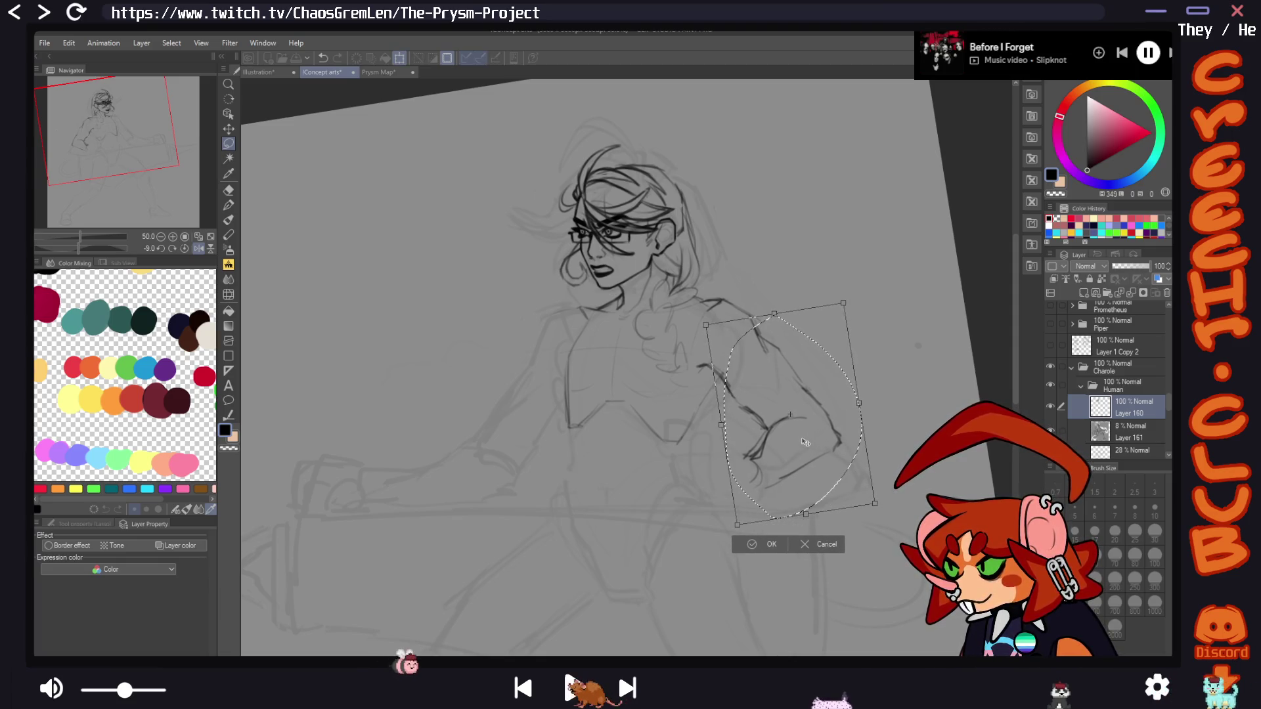
{"action": "left_click", "coordinate": [762, 545]}
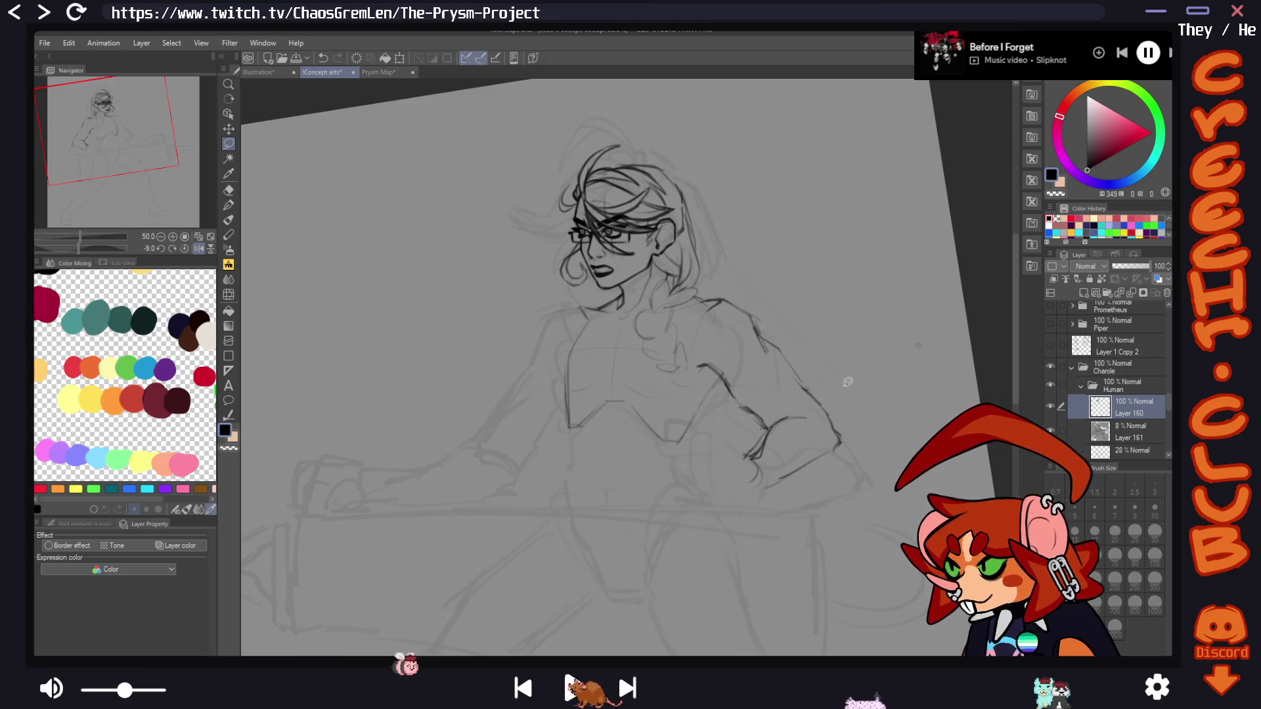
Draw a fresh soft-brush line along the moved hand, mirroring the view to check
{"action": "key", "text": "h"}
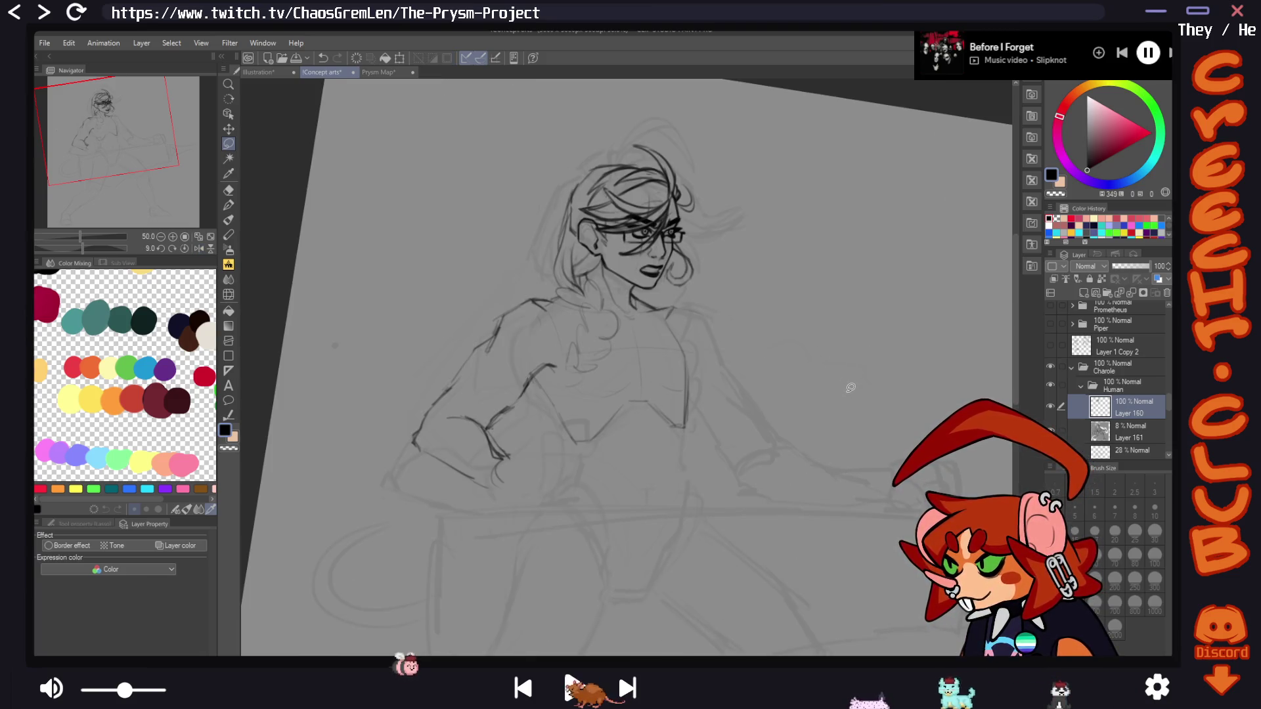
{"action": "key", "text": "p"}
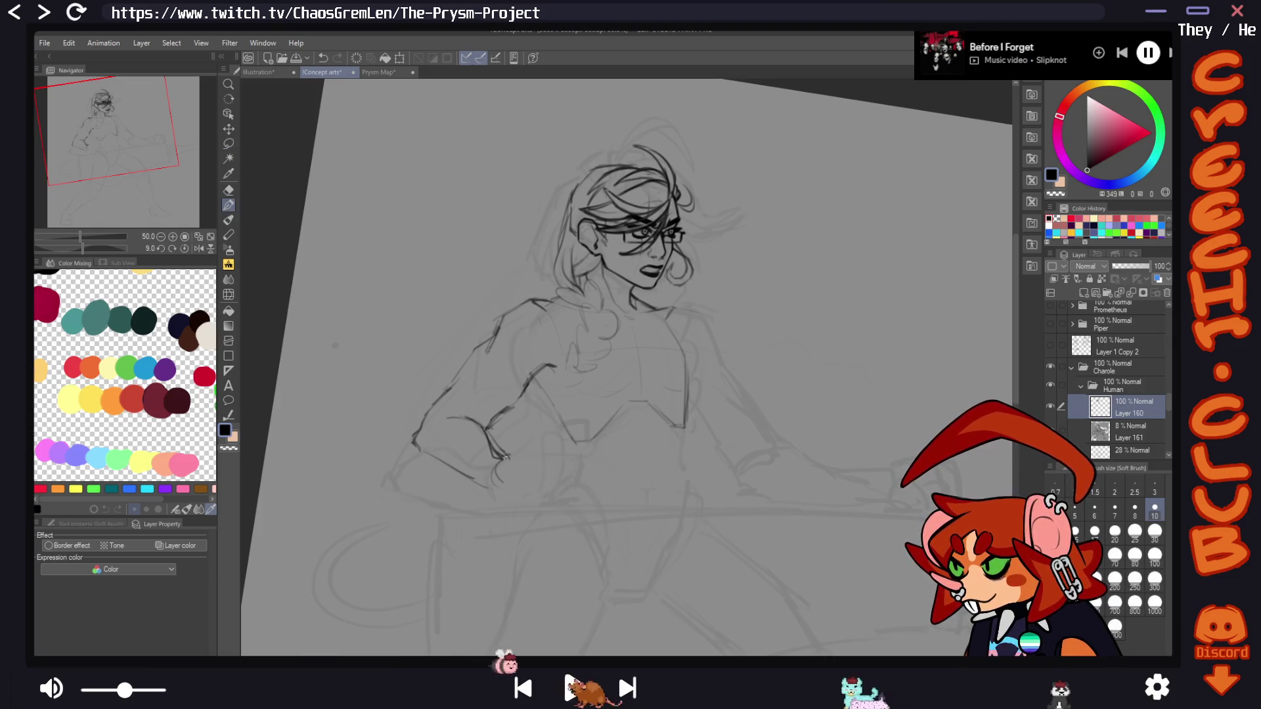
{"action": "key", "text": "h"}
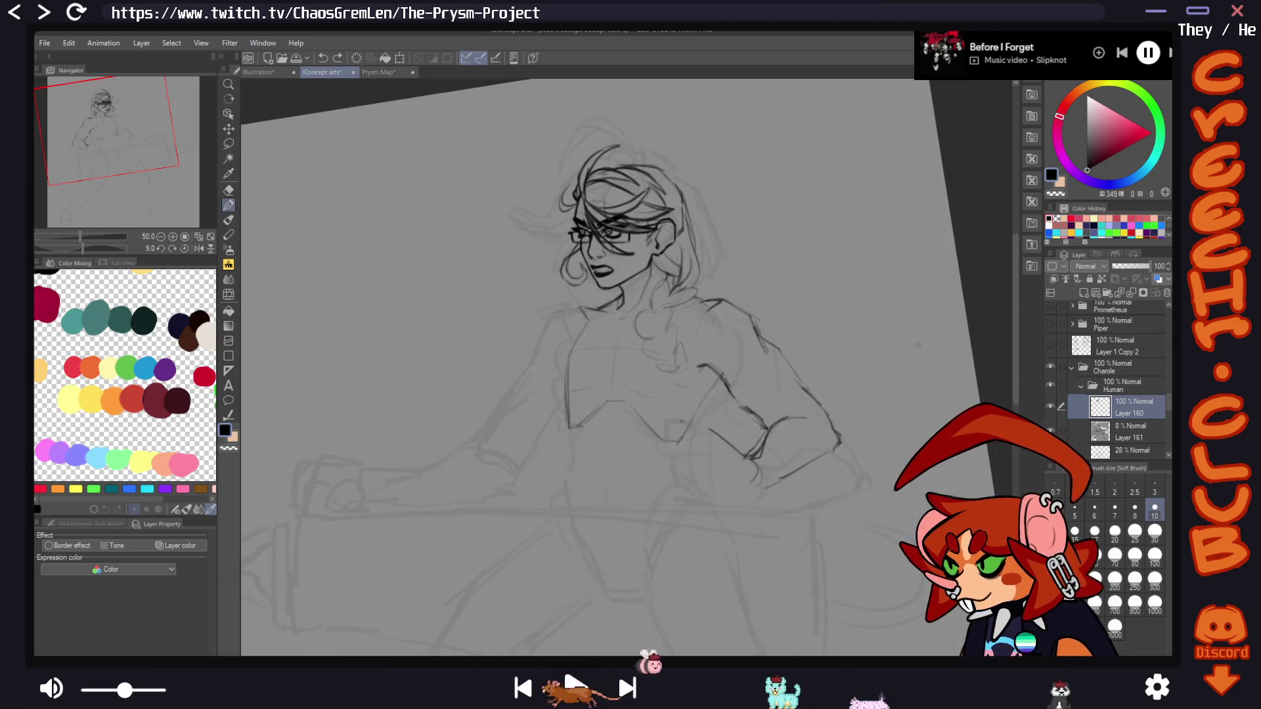
{"action": "left_click_drag", "start_coordinate": [746, 457], "coordinate": [714, 491]}
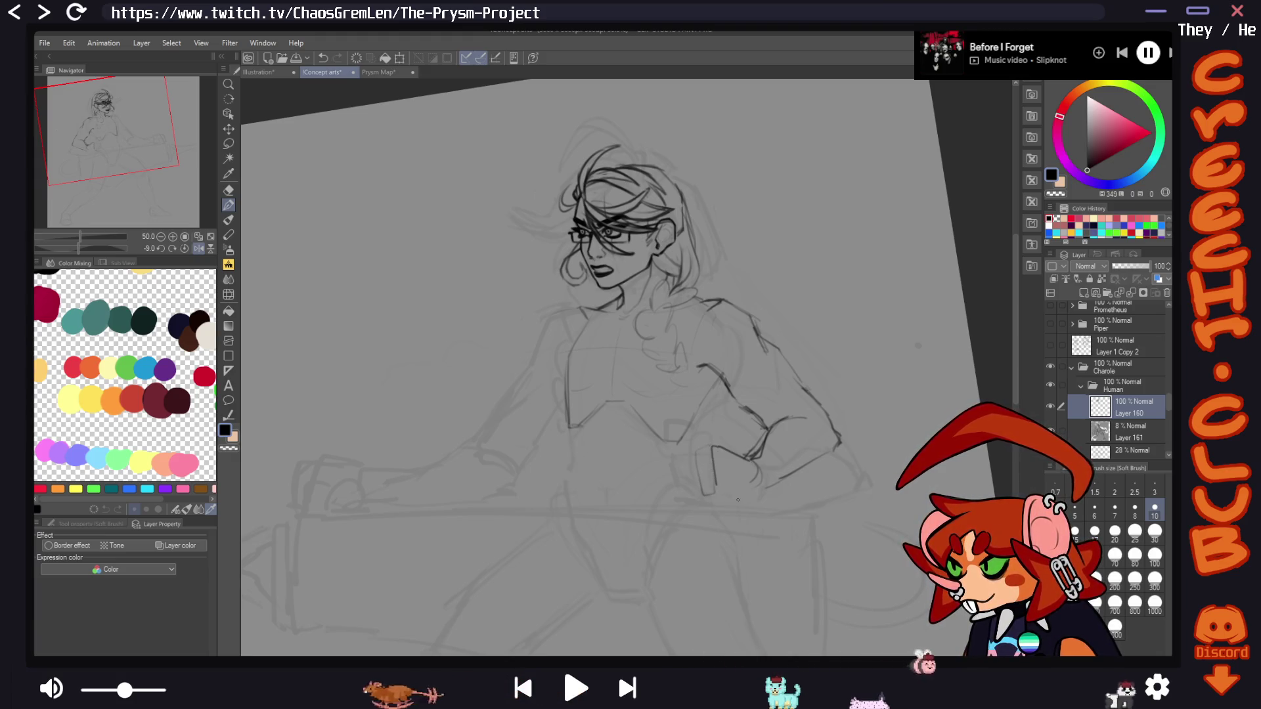
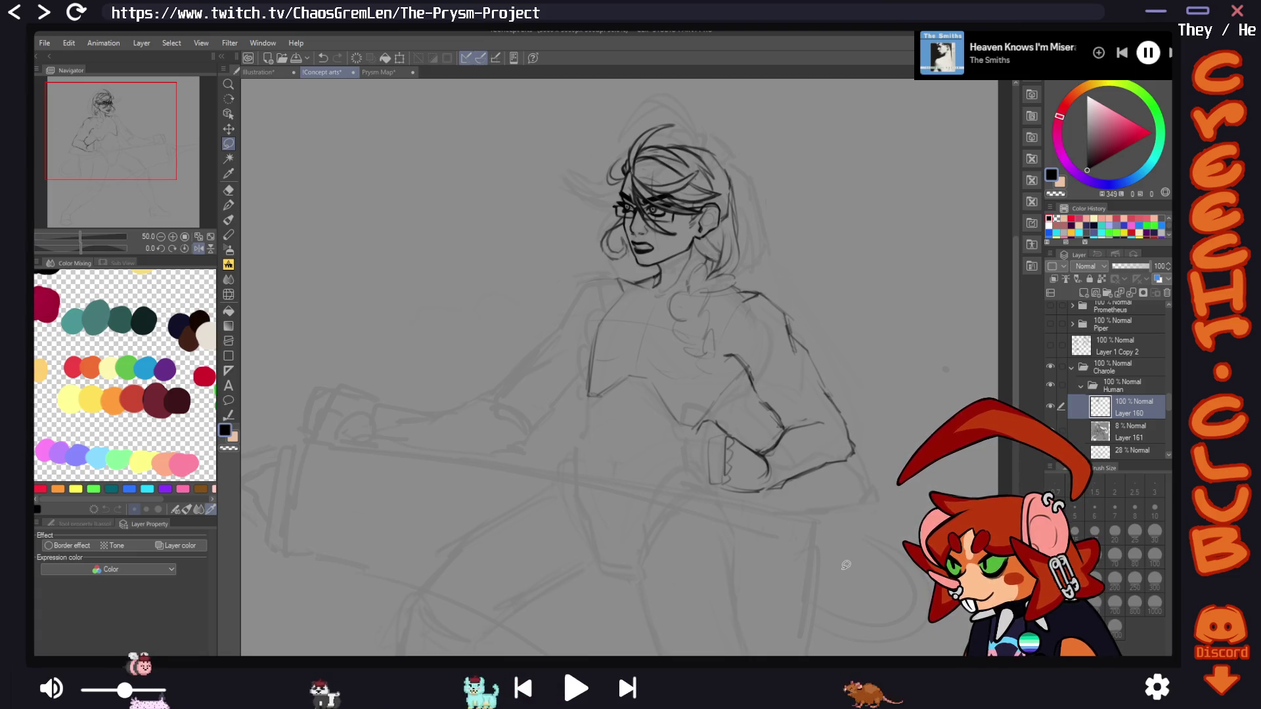
Switch to the Soft Brush pen to start inking the clenched fist
{"action": "left_click", "coordinate": [228, 204]}
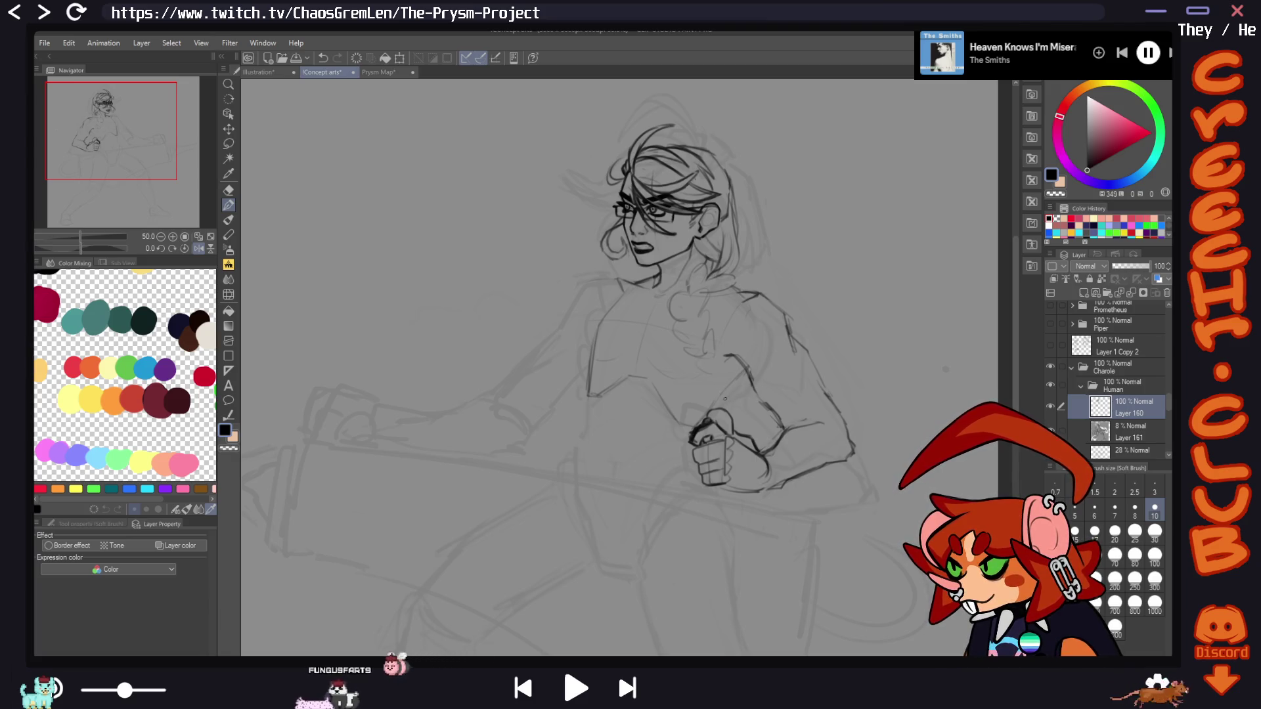
Ink the sleeve and upper-arm outline, mirroring the view repeatedly to check proportions
{"action": "key", "text": "h"}
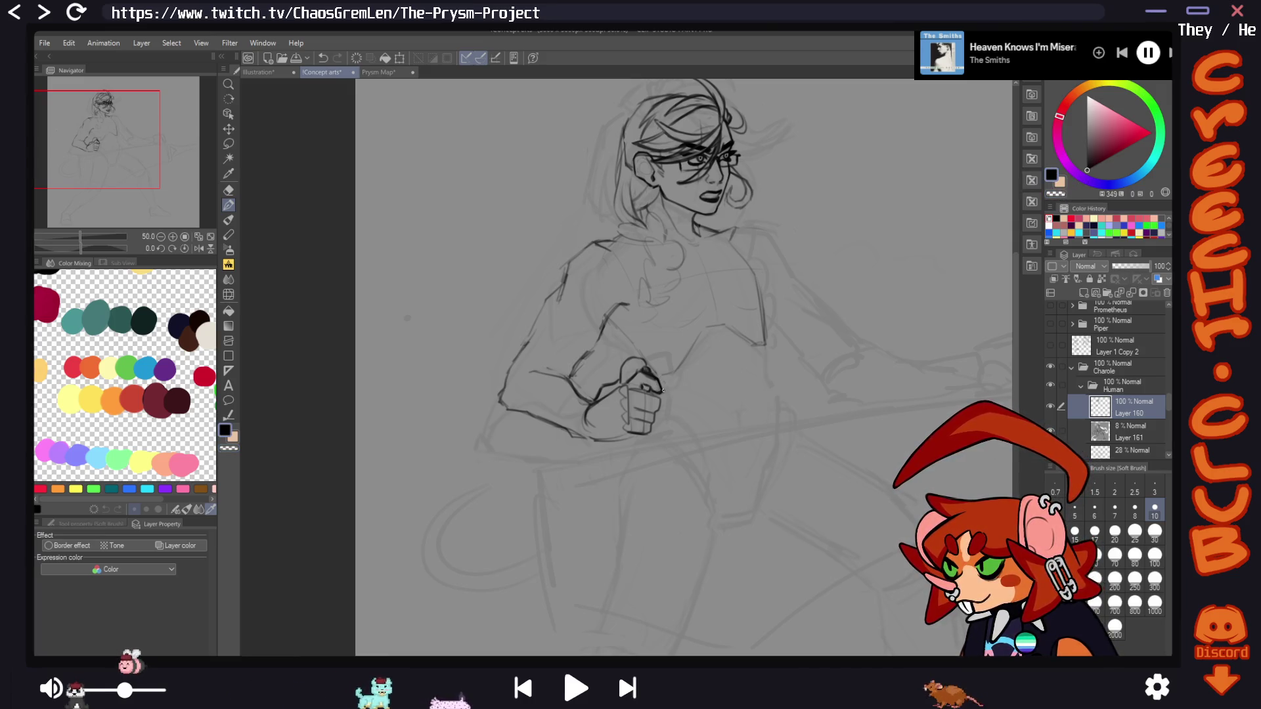
{"action": "key", "text": "h"}
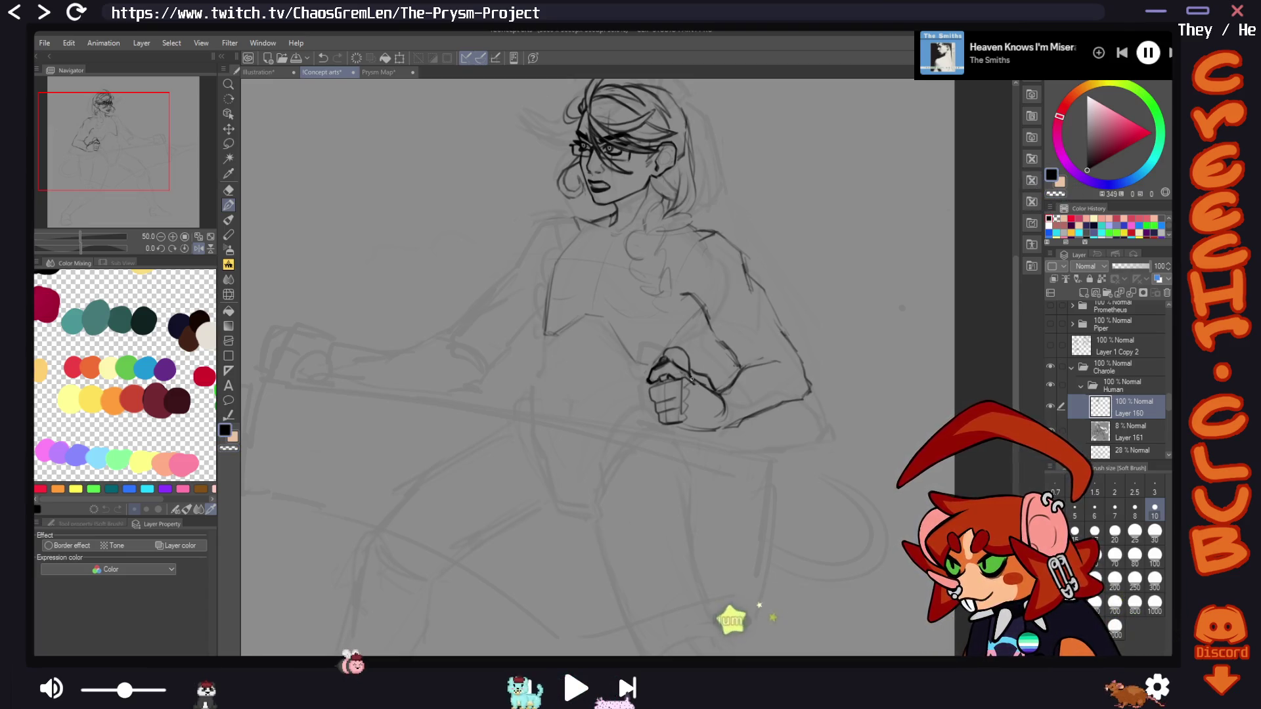
{"action": "key", "text": "h"}
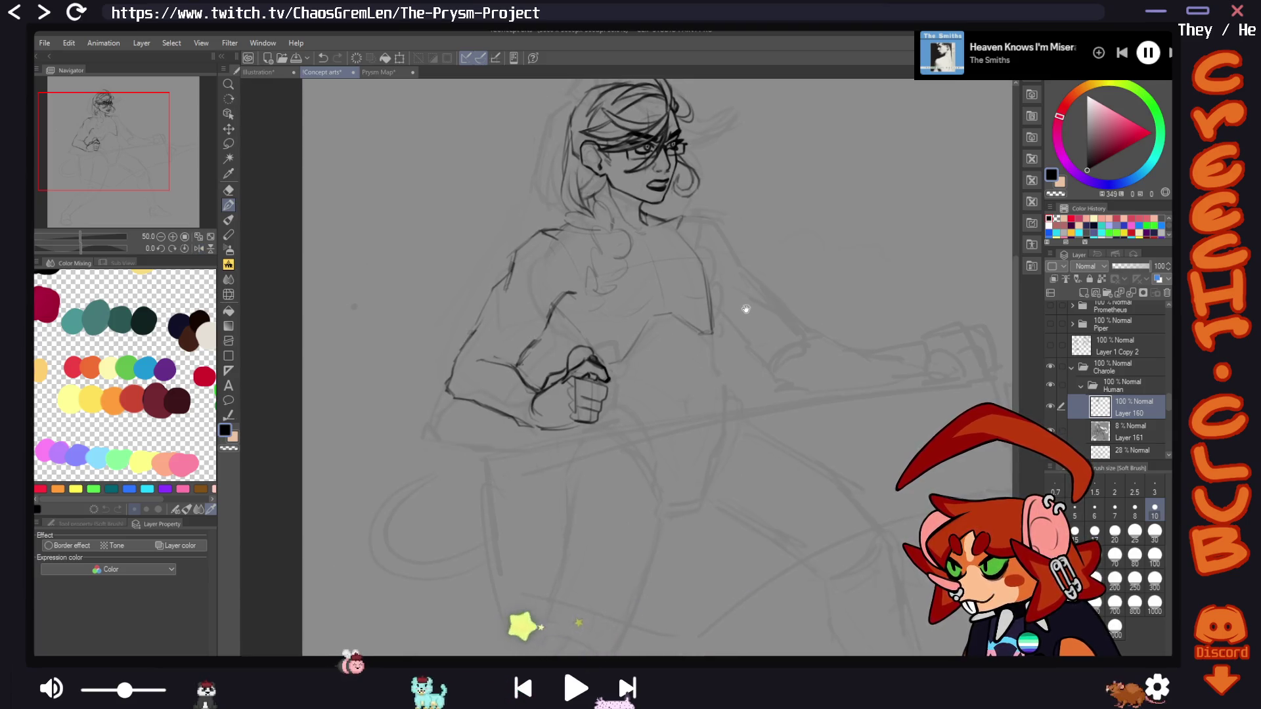
{"action": "left_click_drag", "start_coordinate": [746, 309], "coordinate": [754, 314]}
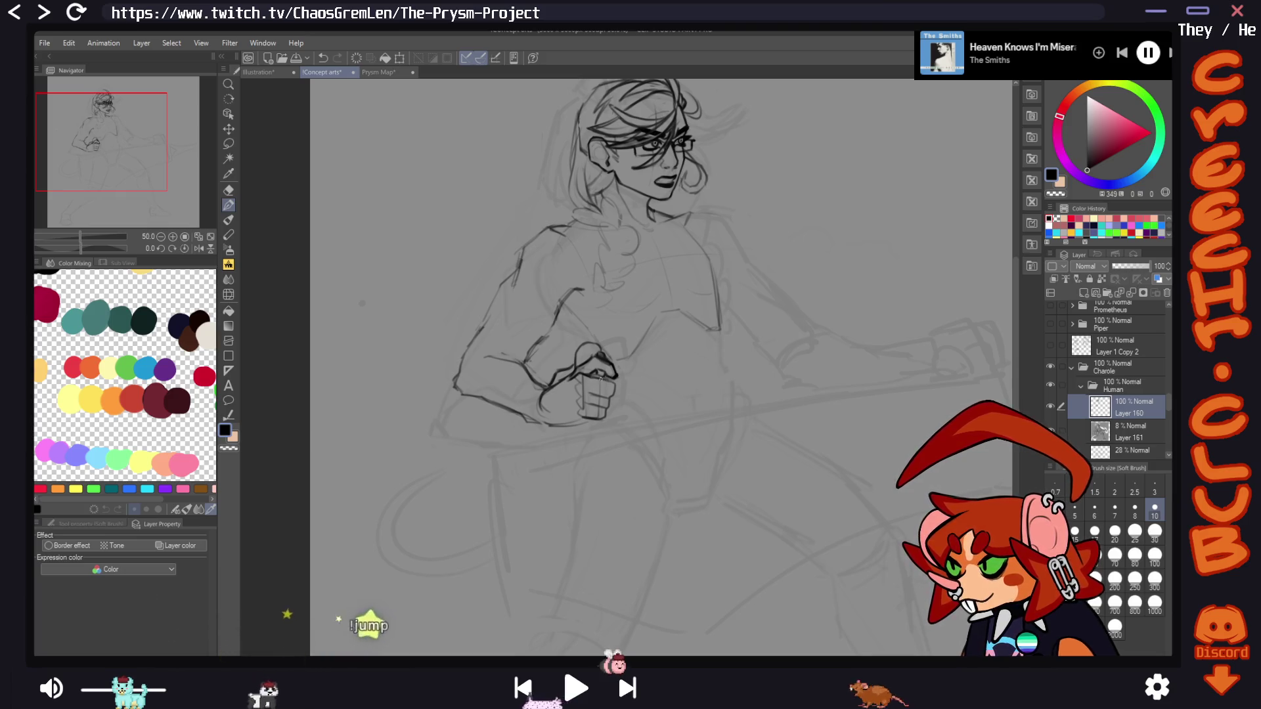
{"action": "key", "text": "h"}
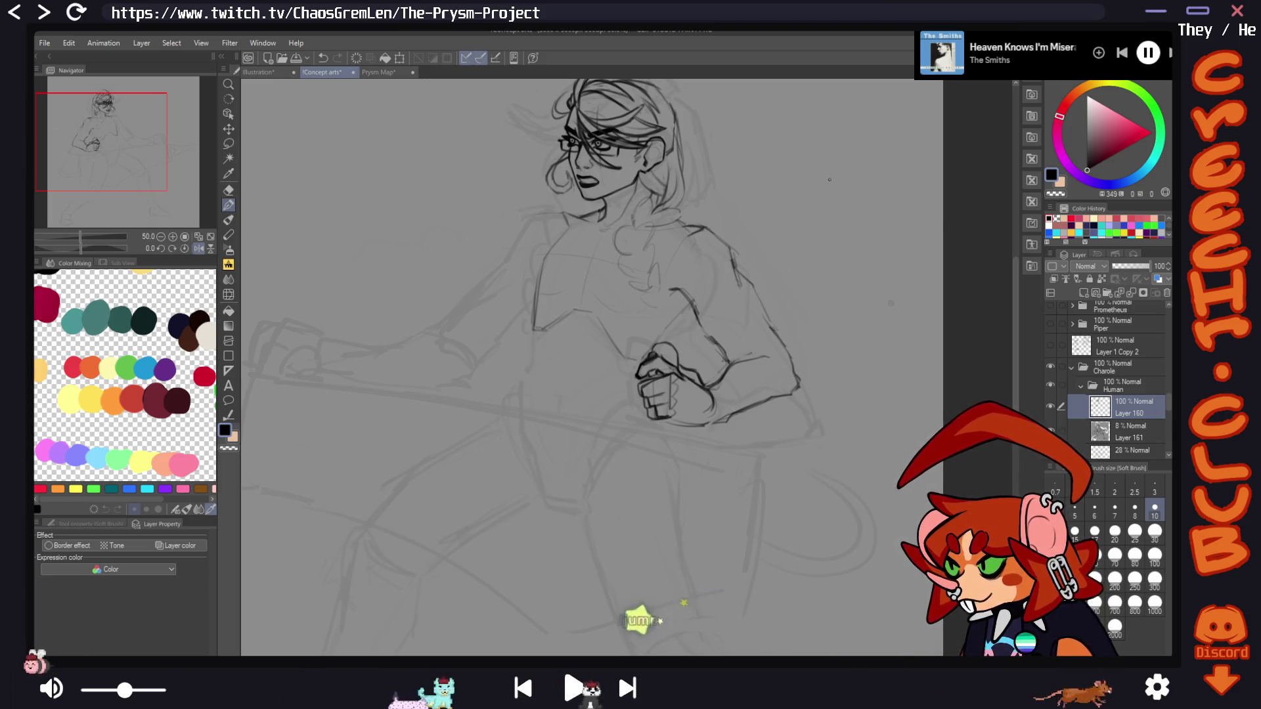
{"action": "left_click", "coordinate": [229, 190]}
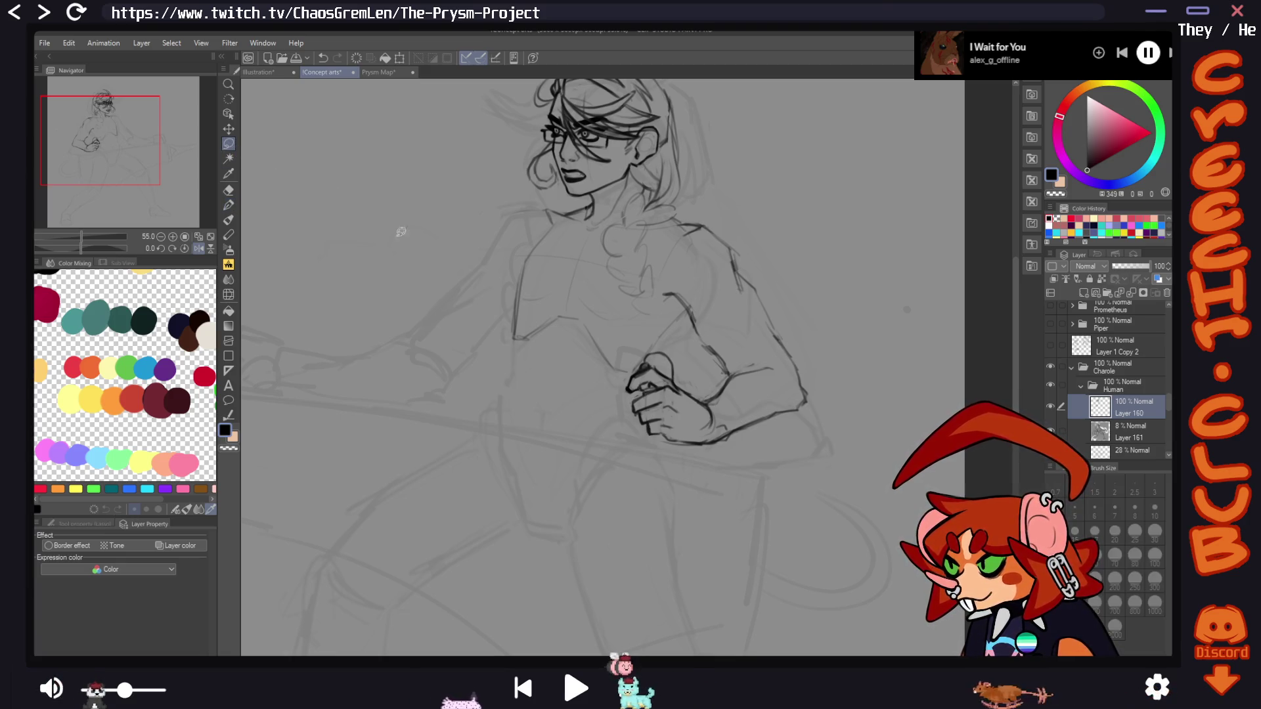
Liquify the fist's finger lines slightly right, then ink the fist's bottom edge
{"action": "left_click", "coordinate": [228, 294]}
{"action": "key", "text": "h"}
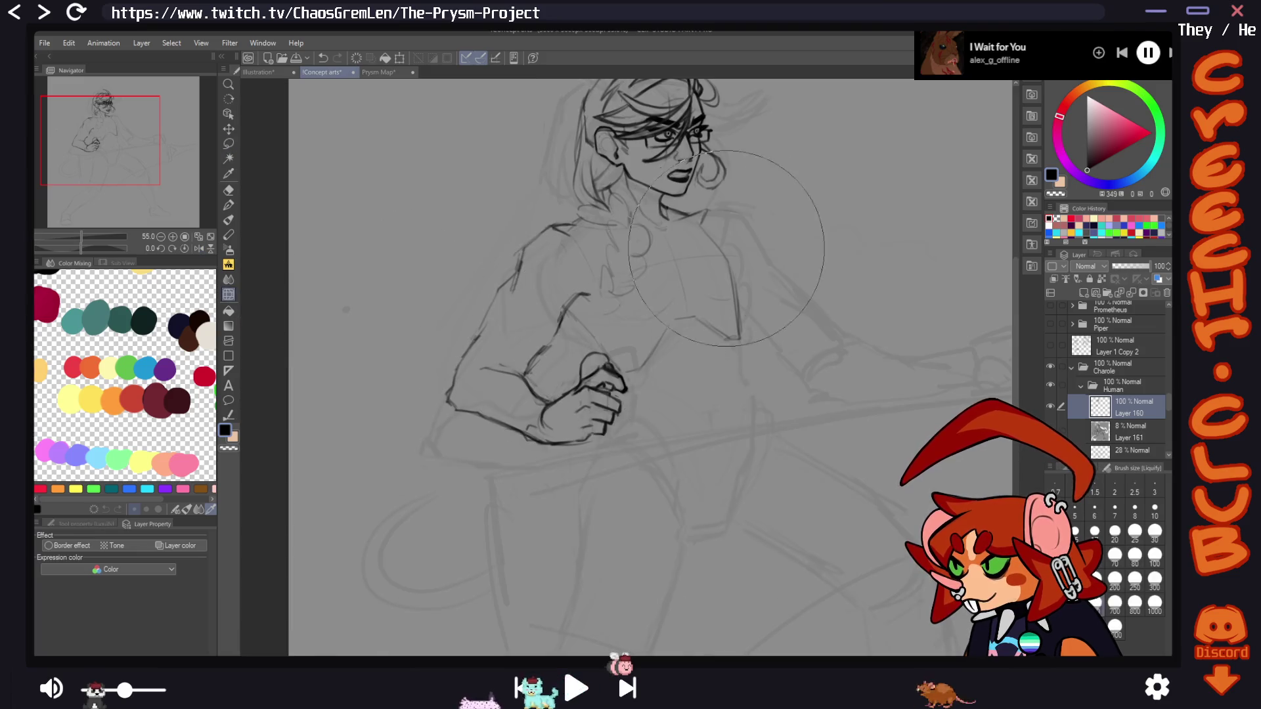
{"action": "left_click_drag", "start_coordinate": [635, 430], "coordinate": [640, 428]}
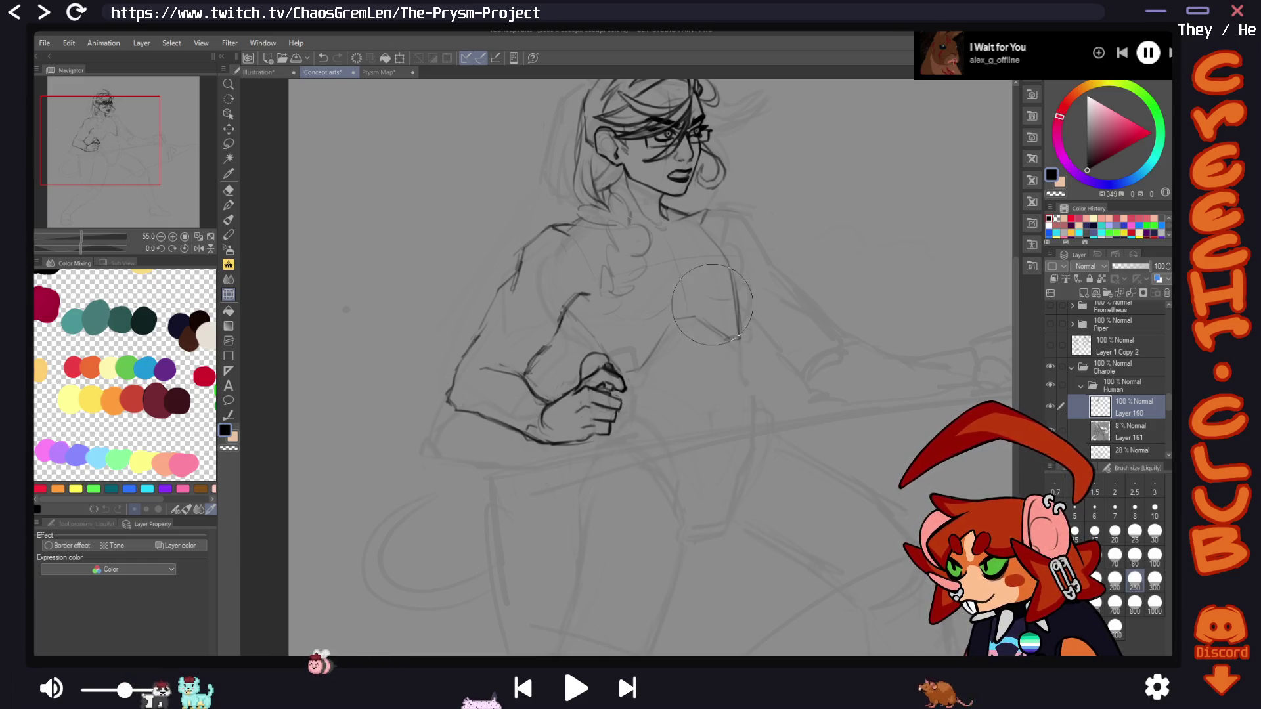
{"action": "key", "text": "h"}
{"action": "left_click", "coordinate": [229, 205]}
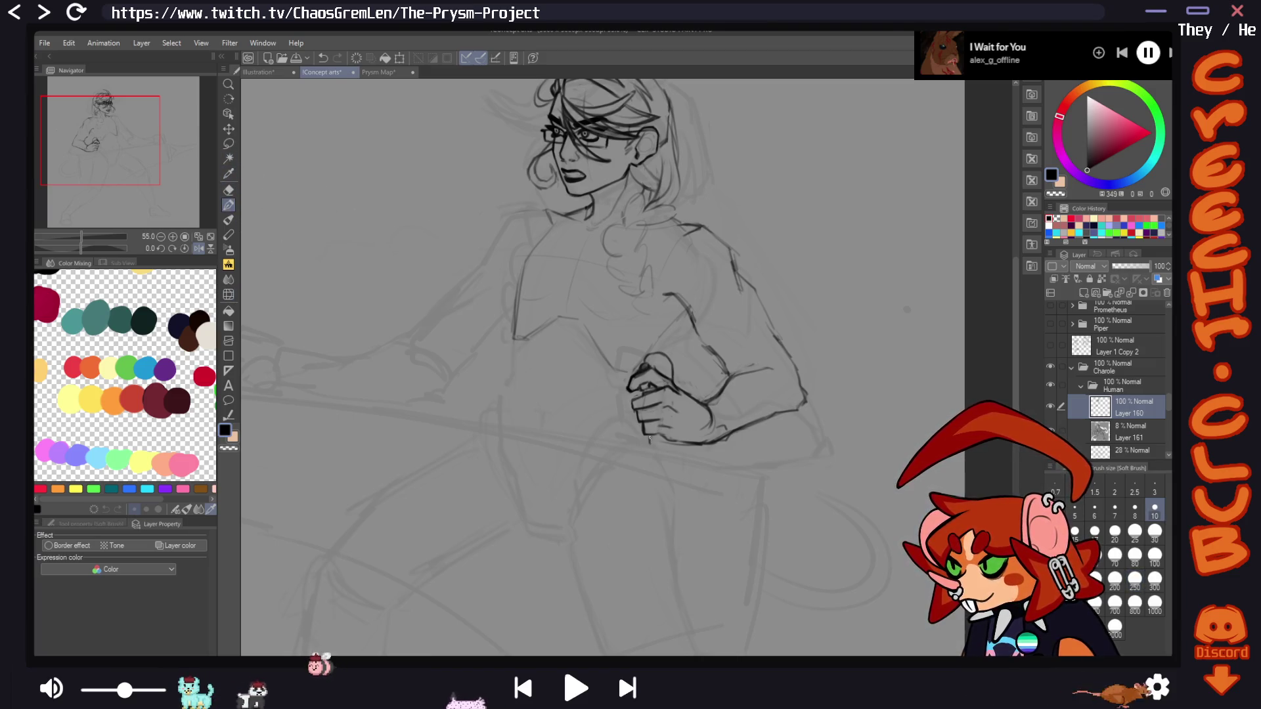
{"action": "left_click_drag", "start_coordinate": [649, 439], "coordinate": [669, 451]}
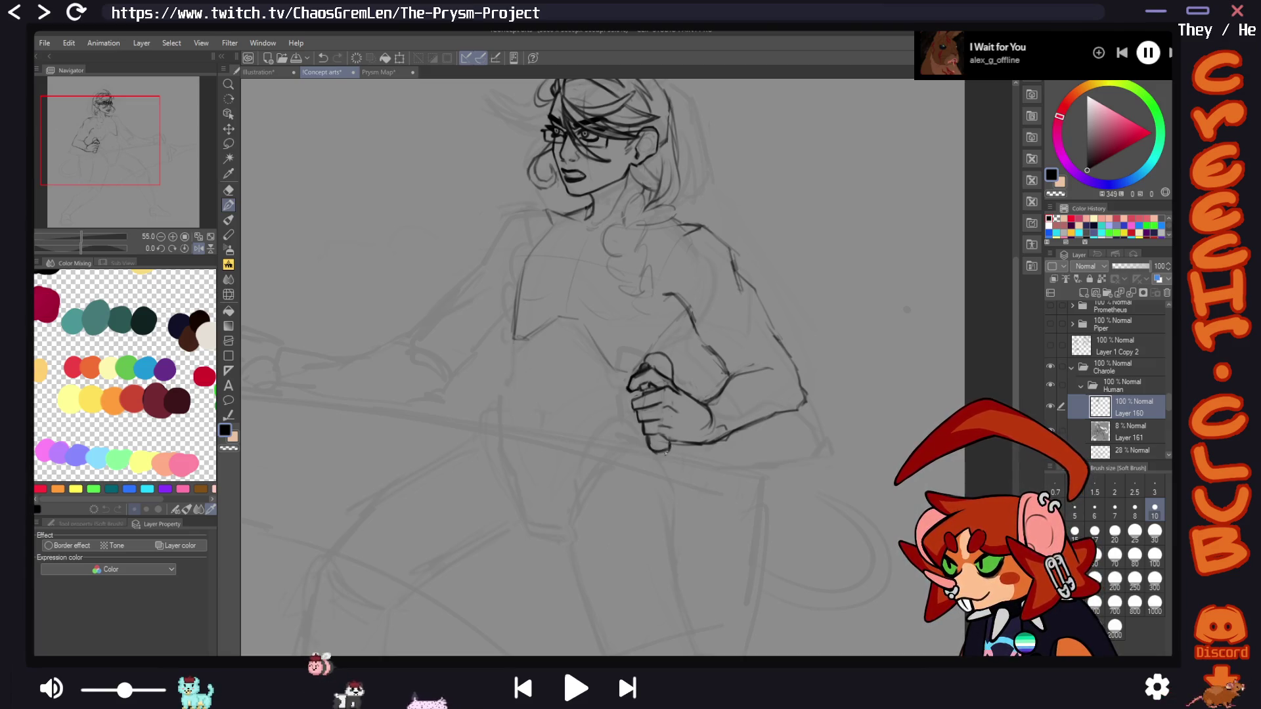
Ink short strokes for the handle's end under the fist, undoing the base stroke
{"action": "key", "text": "h"}
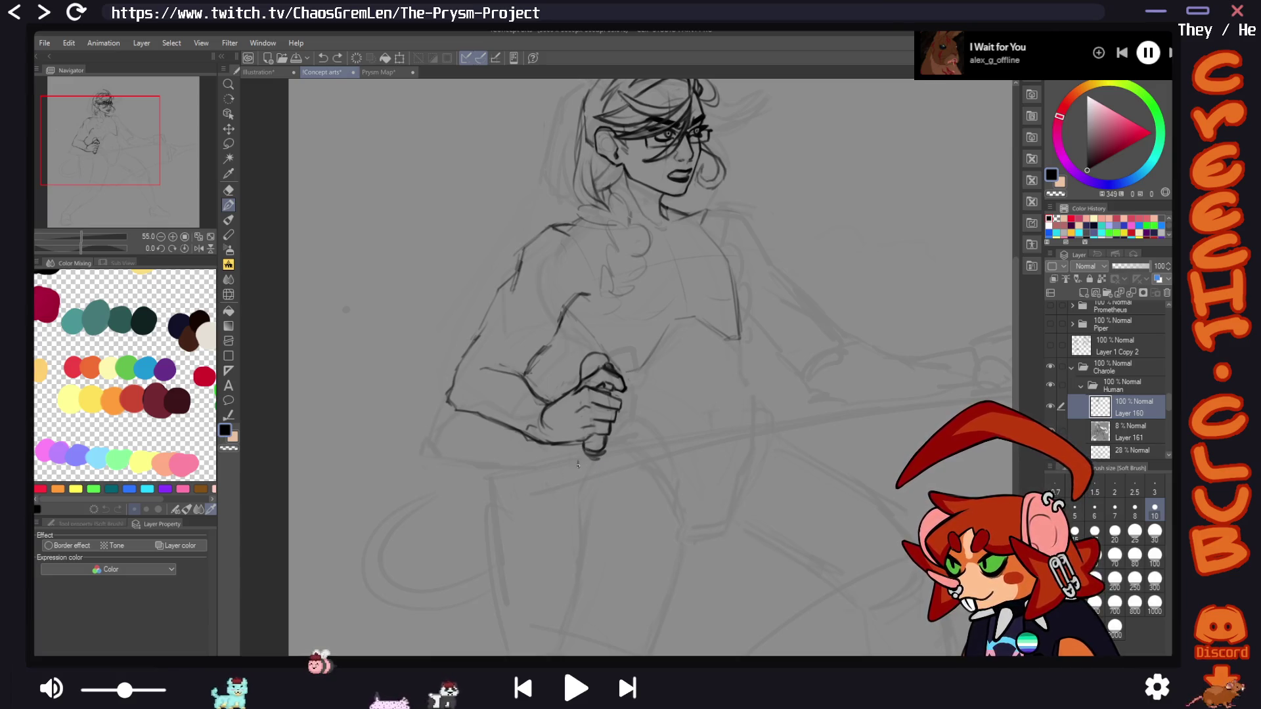
{"action": "left_click_drag", "start_coordinate": [579, 458], "coordinate": [605, 453]}
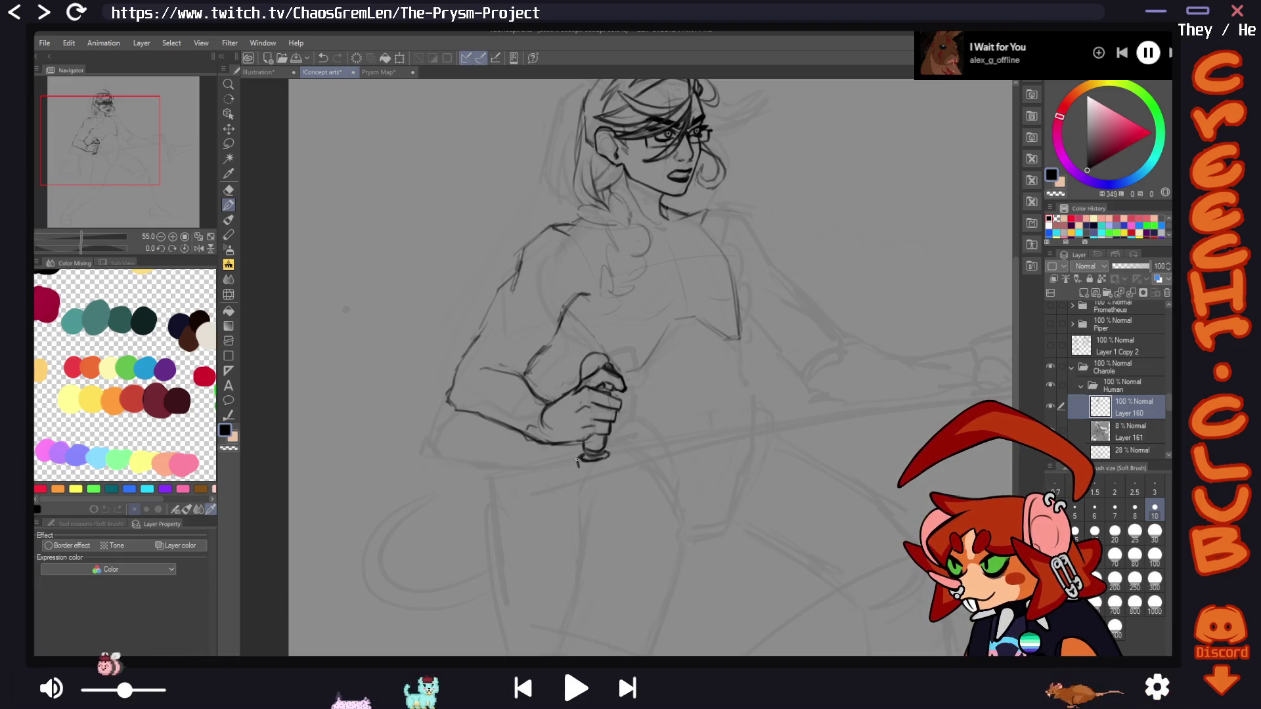
{"action": "left_click_drag", "start_coordinate": [613, 453], "coordinate": [581, 462]}
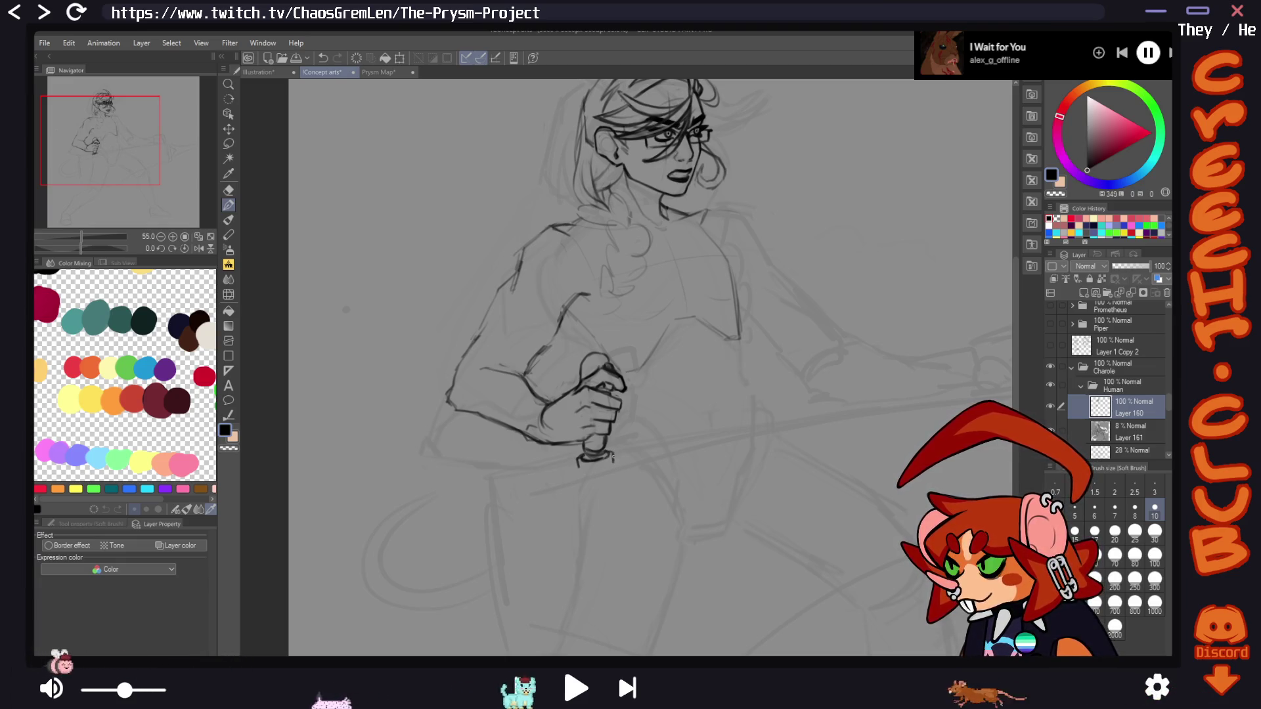
{"action": "key", "text": "h"}
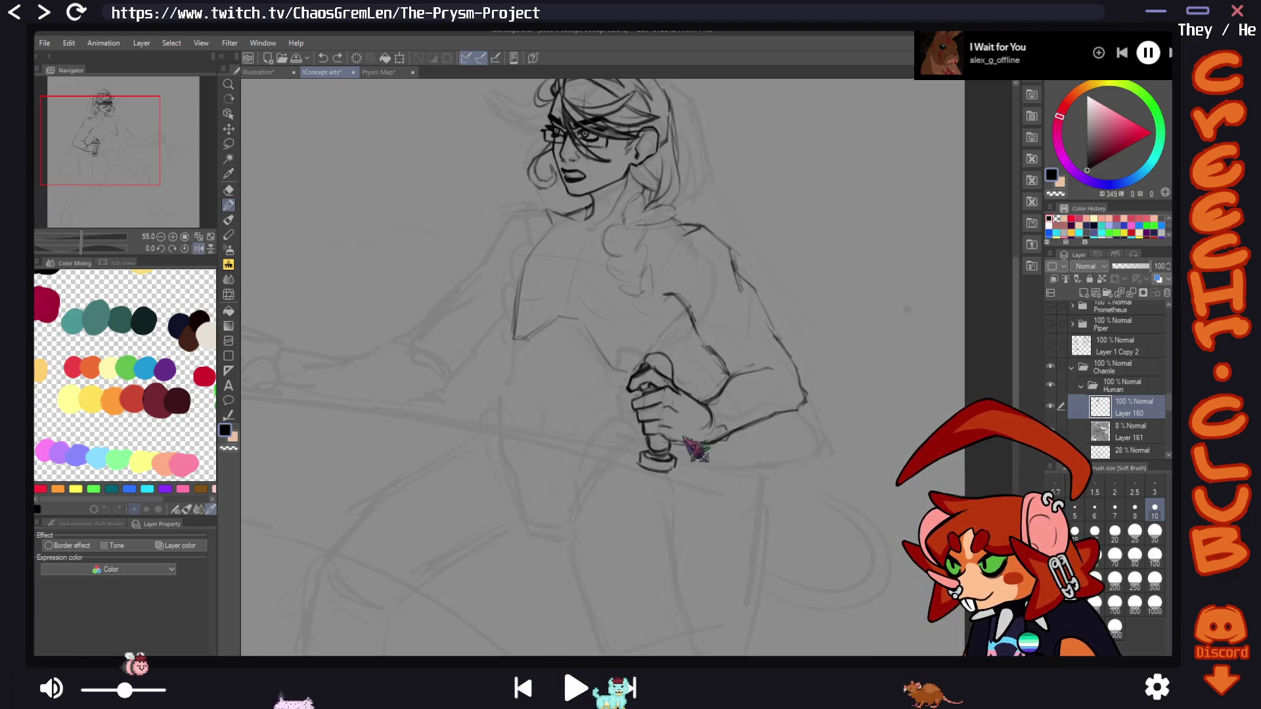
{"action": "key", "text": "h"}
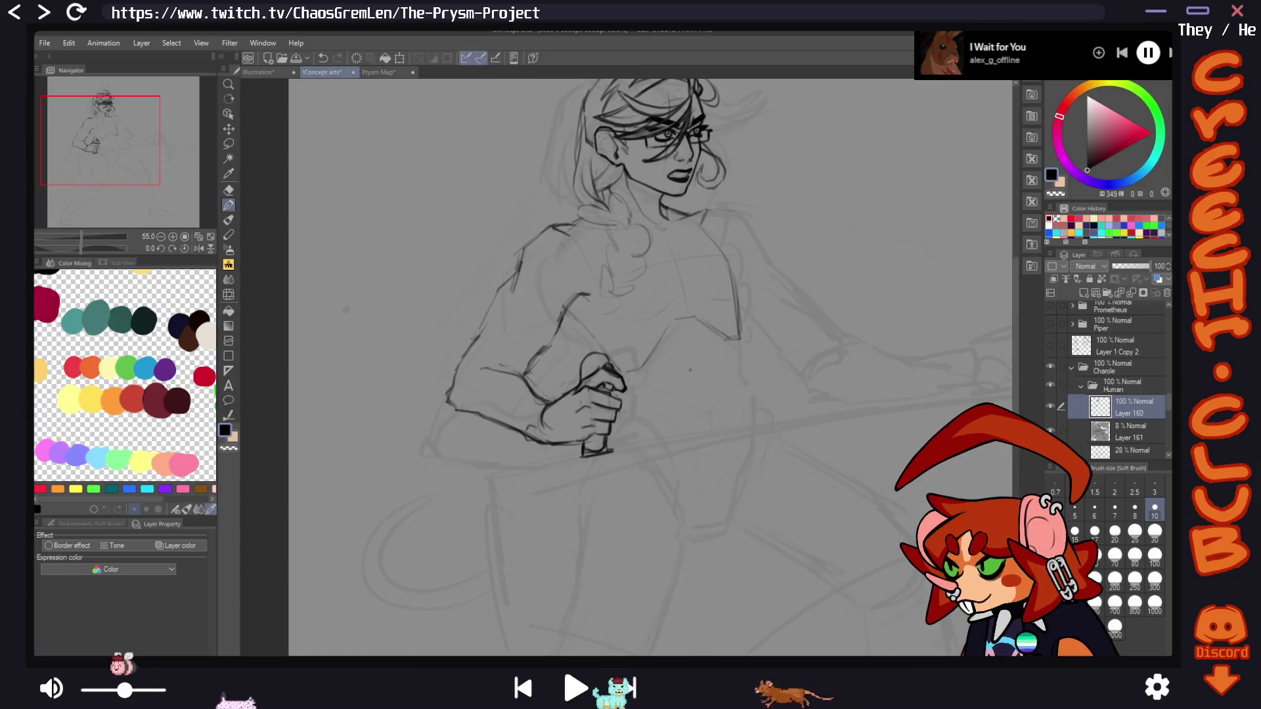
{"action": "key", "text": "ctrl+z"}
Lasso-select the fist and begin a free transform to tilt it
{"action": "key", "text": "m"}
{"action": "mouse_move", "coordinate": [617, 340]}
{"action": "left_mouse_down"}
{"action": "mouse_move", "coordinate": [562, 366]}
{"action": "mouse_move", "coordinate": [555, 447]}
{"action": "mouse_move", "coordinate": [624, 446]}
{"action": "mouse_move", "coordinate": [630, 360]}
{"action": "mouse_move", "coordinate": [632, 394]}
{"action": "mouse_move", "coordinate": [649, 377]}
{"action": "mouse_move", "coordinate": [652, 393]}
{"action": "mouse_move", "coordinate": [615, 423]}
{"action": "left_mouse_up"}
{"action": "left_click", "coordinate": [632, 489]}
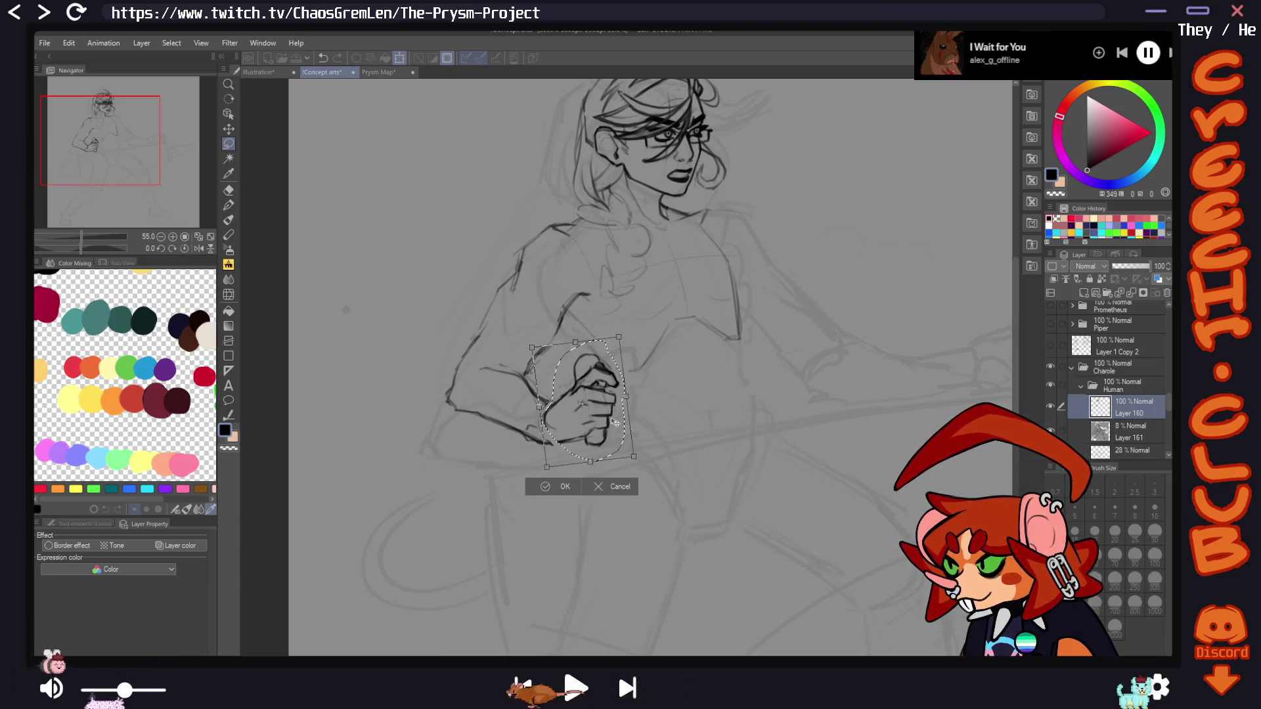
Commit the fist's slight rotation, check it mirrored, and return to the pen
{"action": "left_click", "coordinate": [565, 486]}
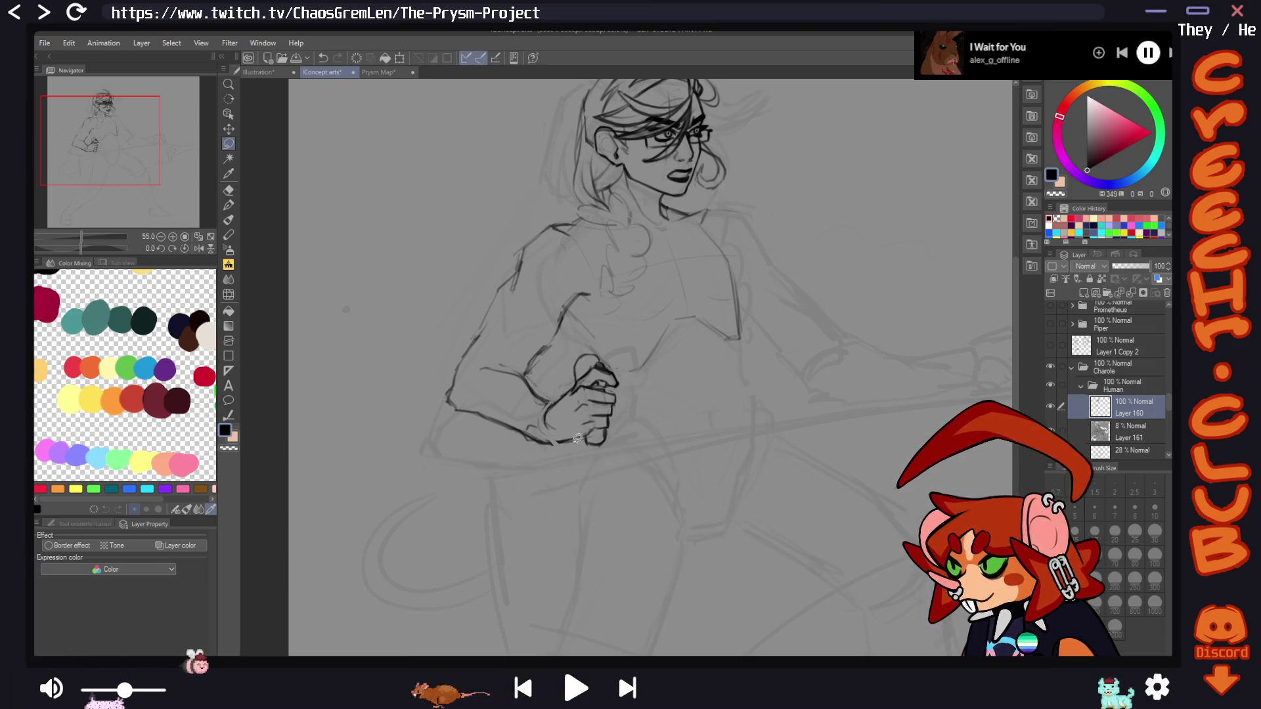
{"action": "key", "text": "h"}
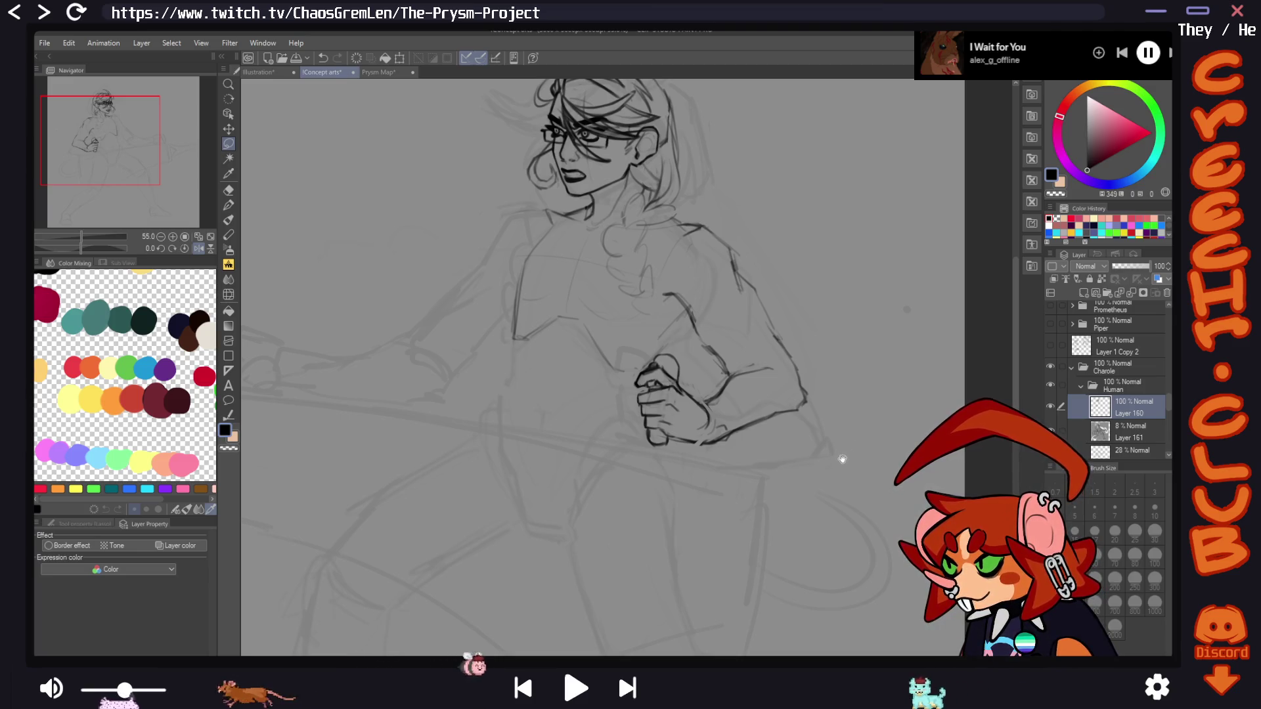
{"action": "key", "text": "p"}
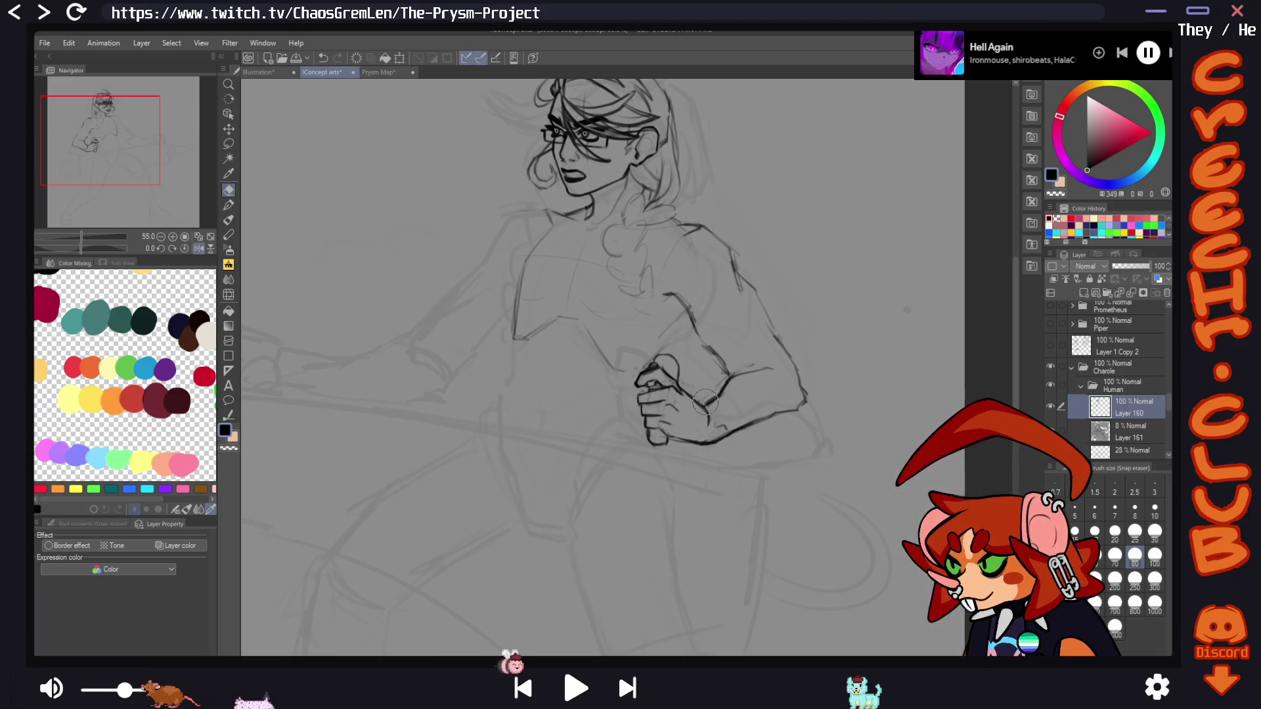
{"action": "key", "text": "h"}
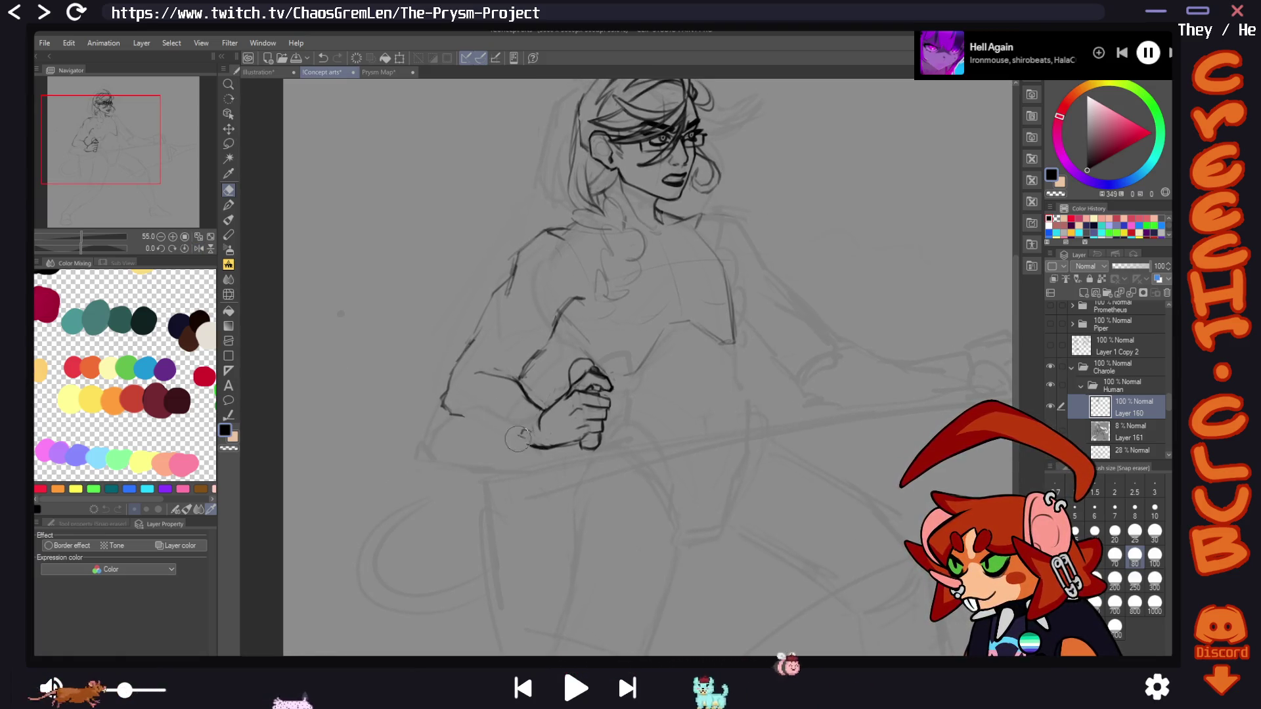
Ink the forearm and elbow with Snap eraser fixes, then lasso the hand and forearm
{"action": "key", "text": "p"}
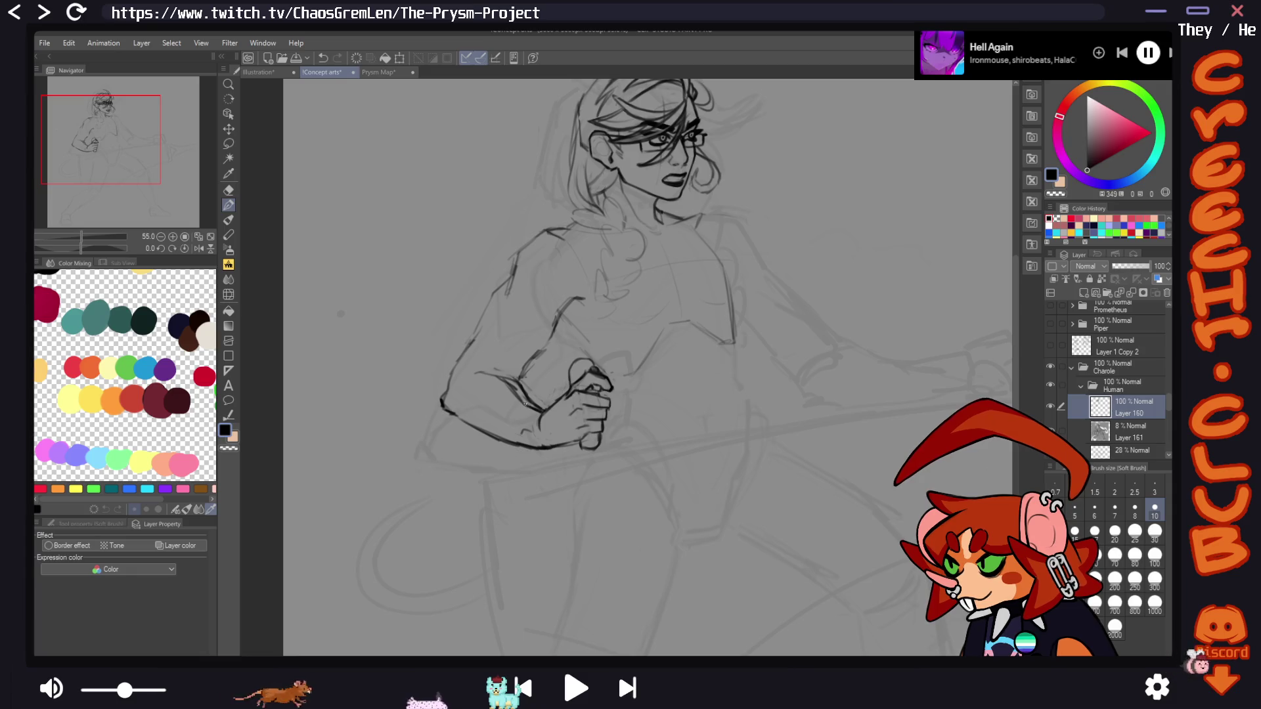
{"action": "key", "text": "e"}
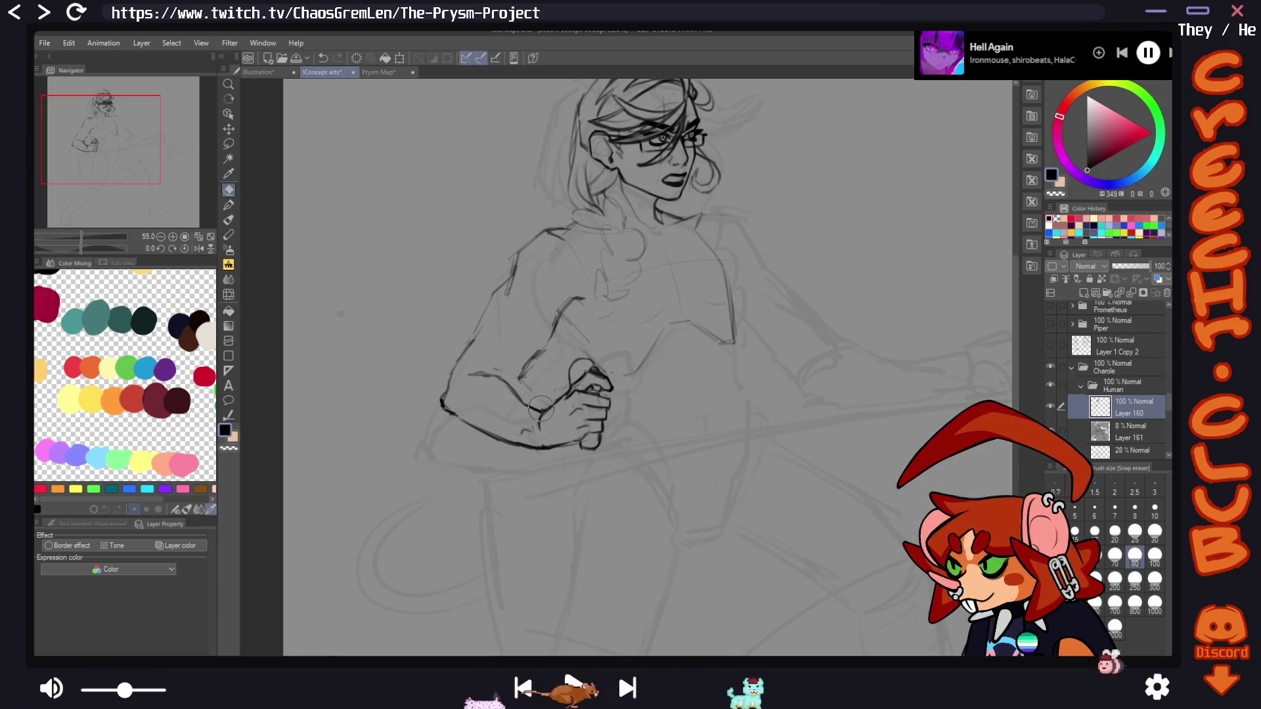
{"action": "key", "text": "h"}
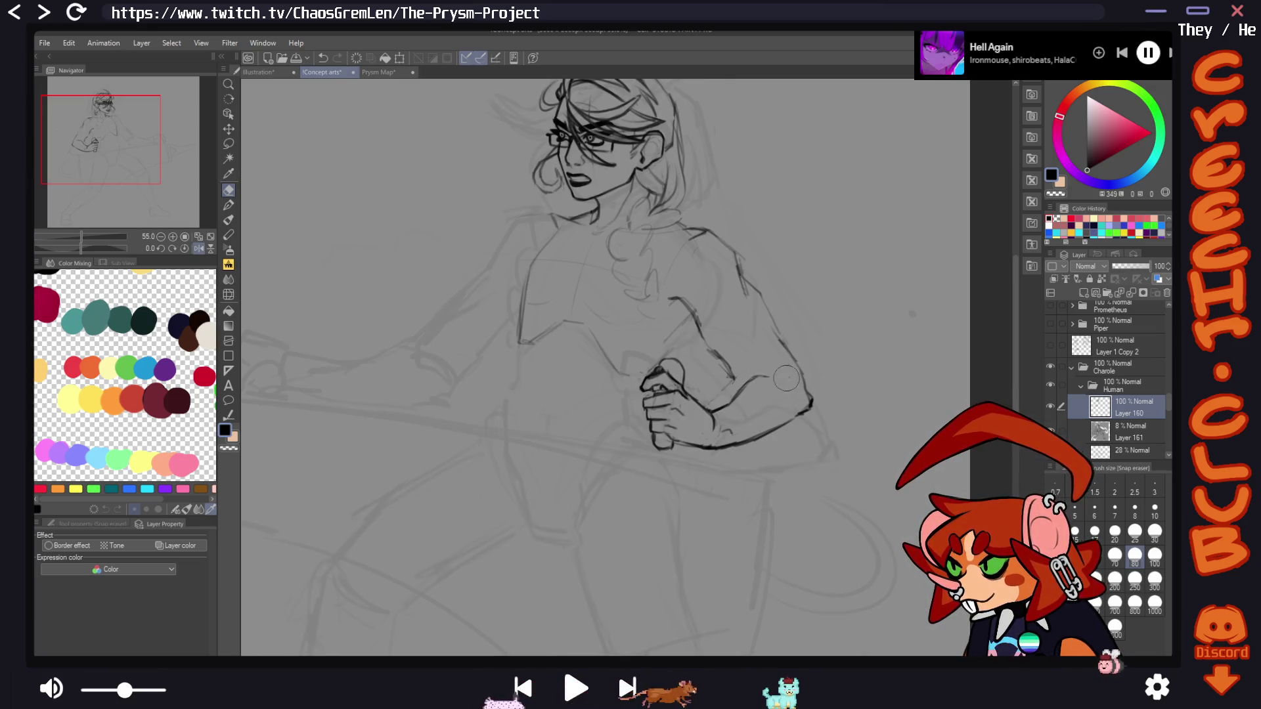
{"action": "left_click", "coordinate": [229, 205]}
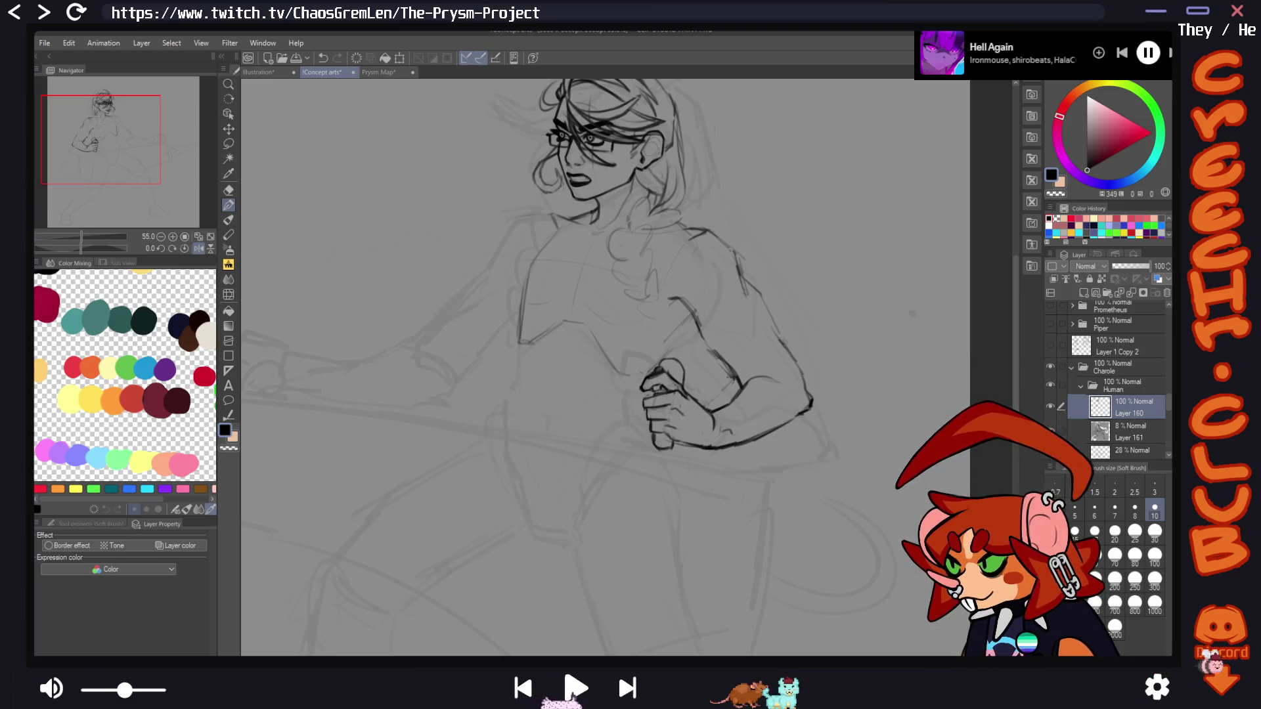
{"action": "key", "text": "h"}
{"action": "left_click", "coordinate": [229, 144]}
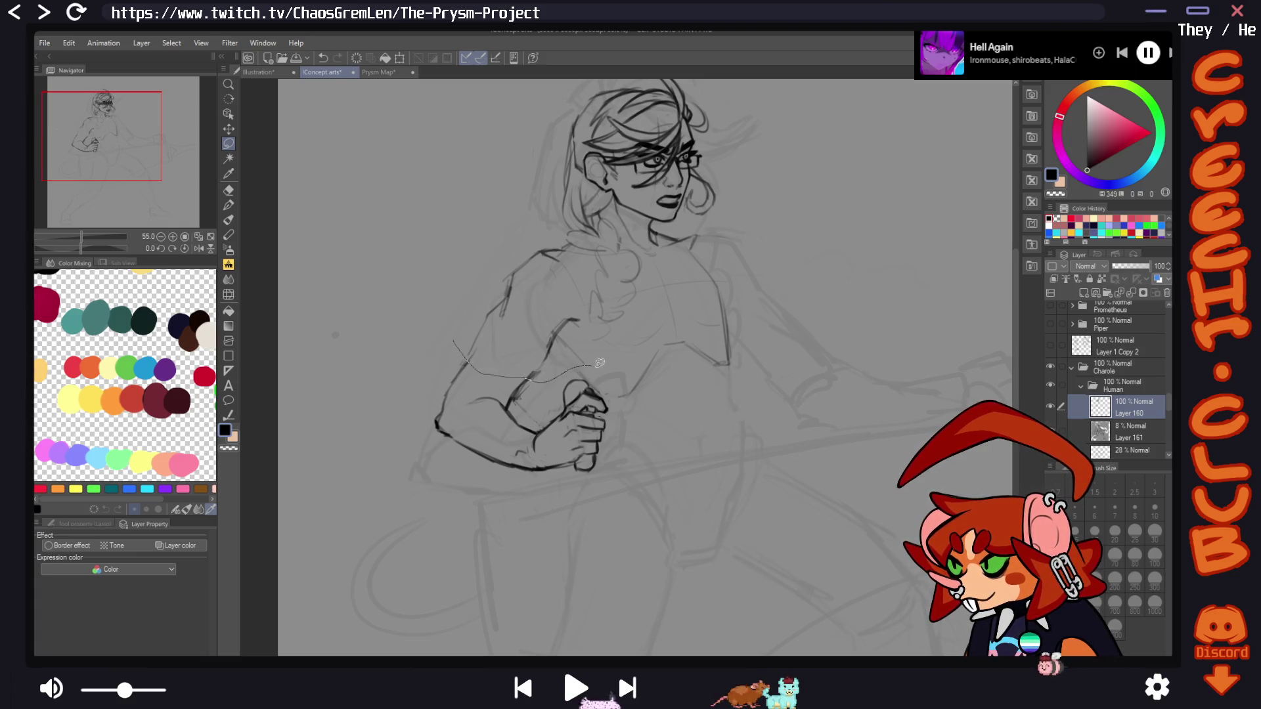
{"action": "left_click_drag", "start_coordinate": [385, 471], "coordinate": [378, 399]}
Move and slightly rotate the lassoed hand and forearm, commit it, and deselect
{"action": "key", "text": "ctrl+t"}
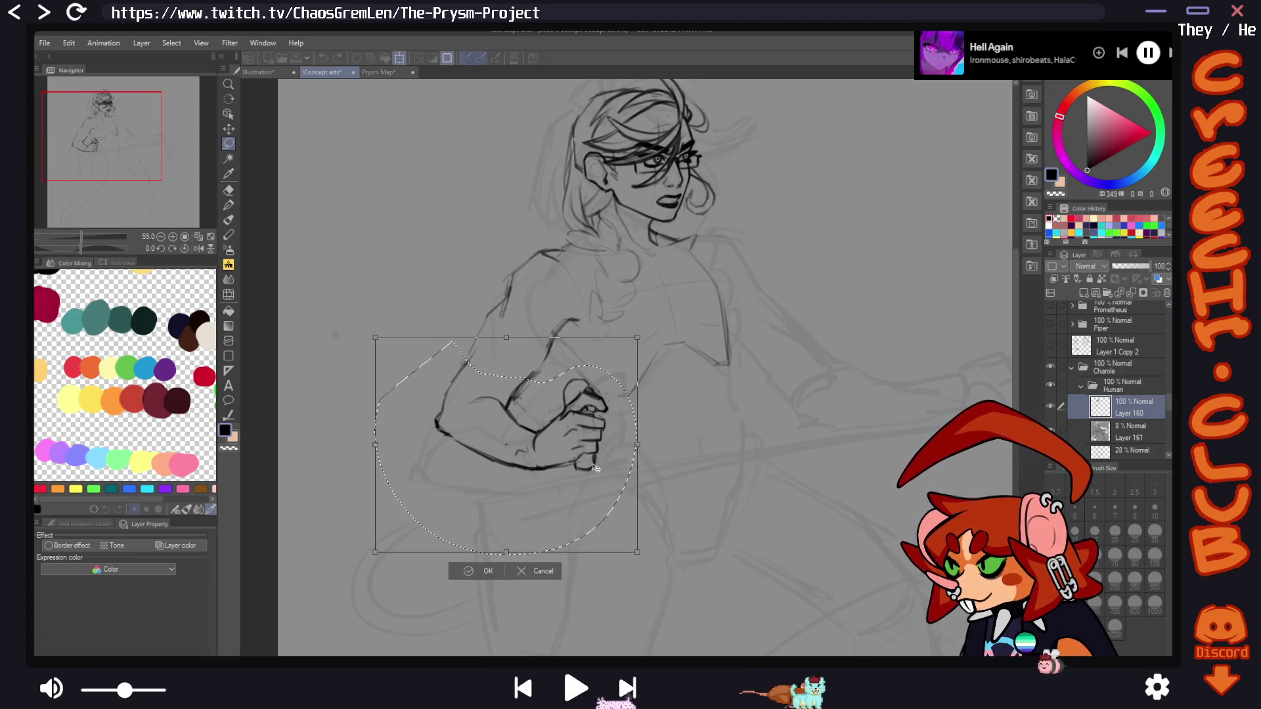
{"action": "left_click_drag", "start_coordinate": [596, 466], "coordinate": [601, 458]}
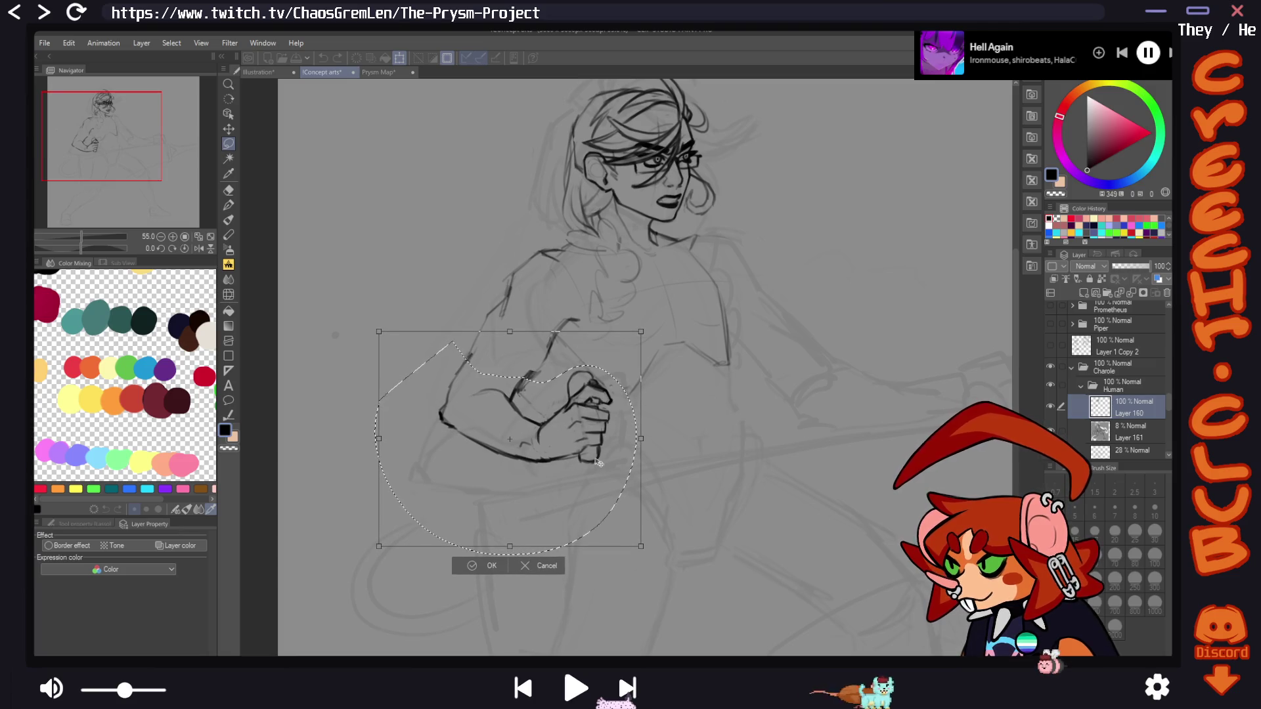
{"action": "left_click", "coordinate": [489, 569]}
{"action": "key", "text": "ctrl+d"}
{"action": "left_click", "coordinate": [229, 189]}
{"action": "key", "text": "h"}
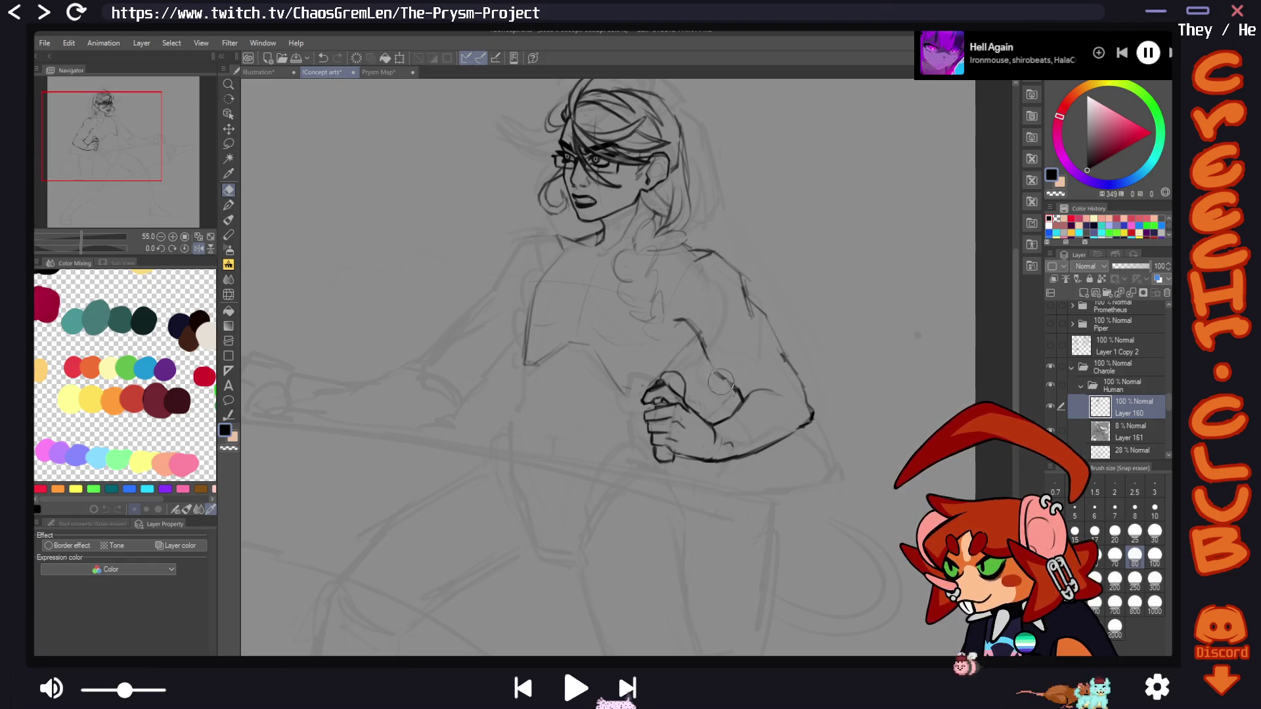
{"action": "mouse_move", "coordinate": [758, 246]}
{"action": "left_mouse_down"}
{"action": "mouse_move", "coordinate": [783, 271]}
{"action": "mouse_move", "coordinate": [832, 284]}
{"action": "mouse_move", "coordinate": [881, 239]}
{"action": "mouse_move", "coordinate": [876, 265]}
{"action": "left_mouse_up"}
Touch up the arm lines with the Soft Brush while flipping the view, undoing the last stroke
{"action": "left_click", "coordinate": [228, 205]}
{"action": "key", "text": "h"}
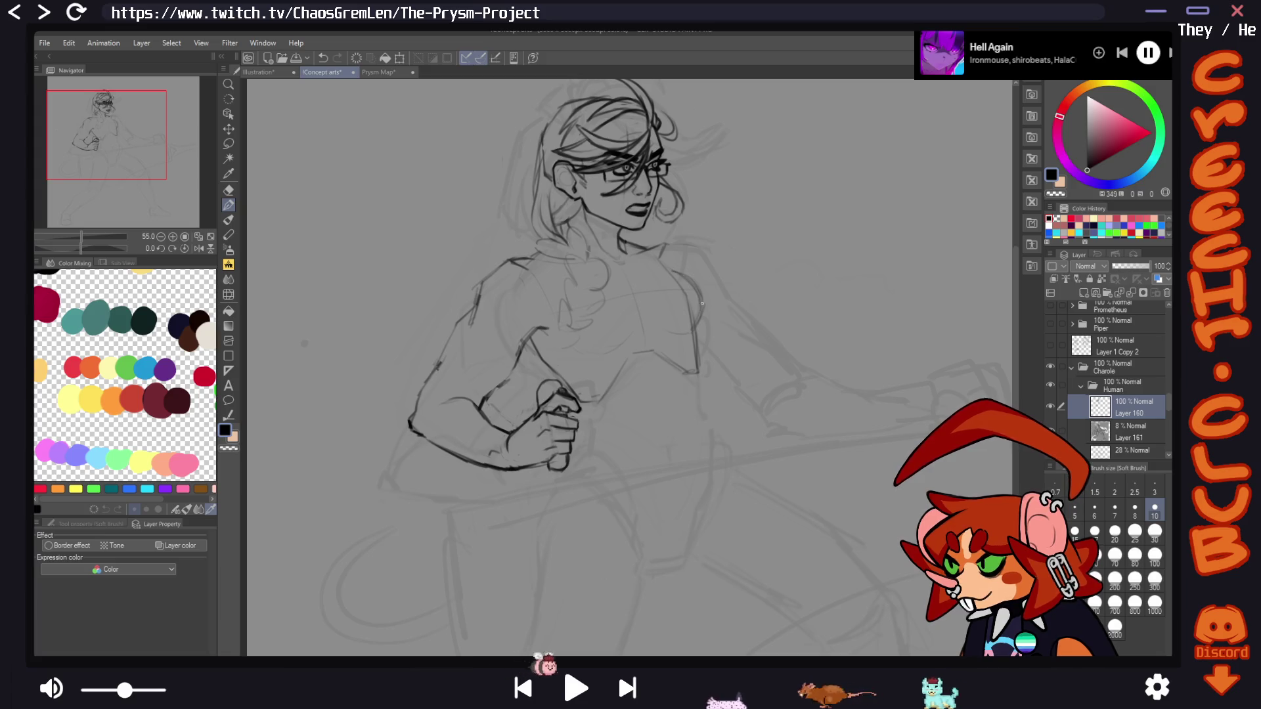
{"action": "key", "text": "h"}
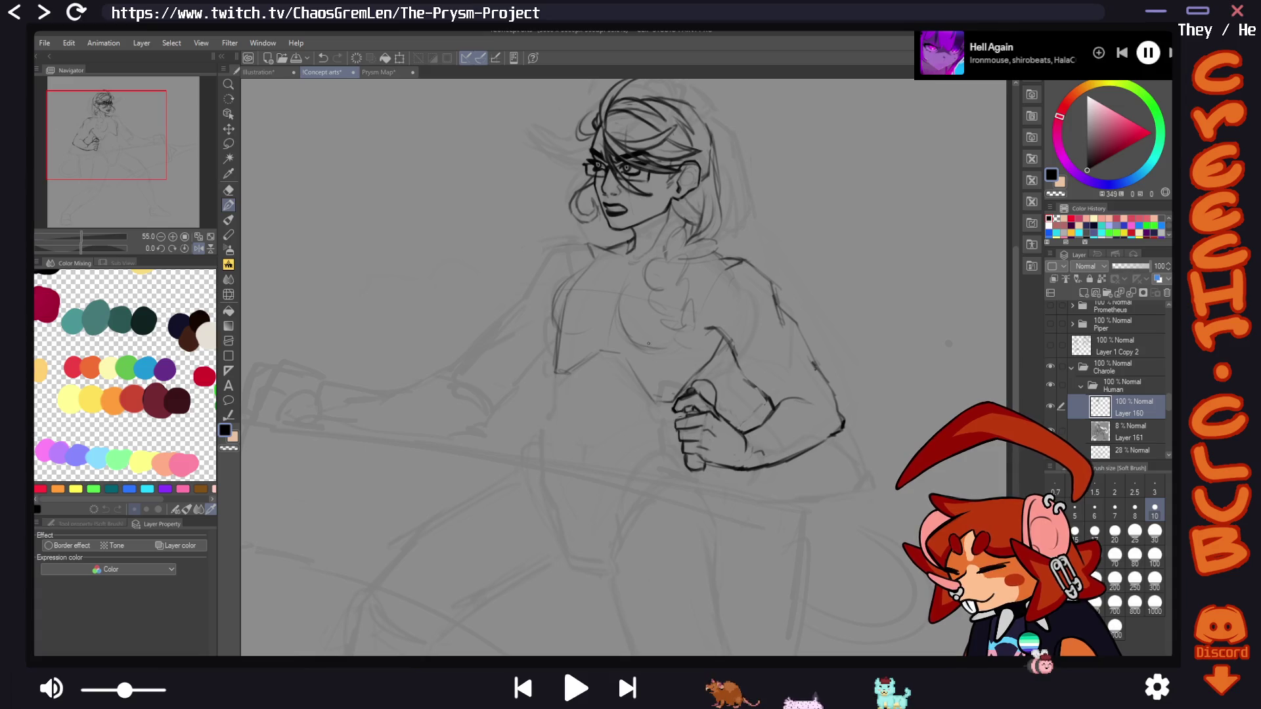
{"action": "key", "text": "h"}
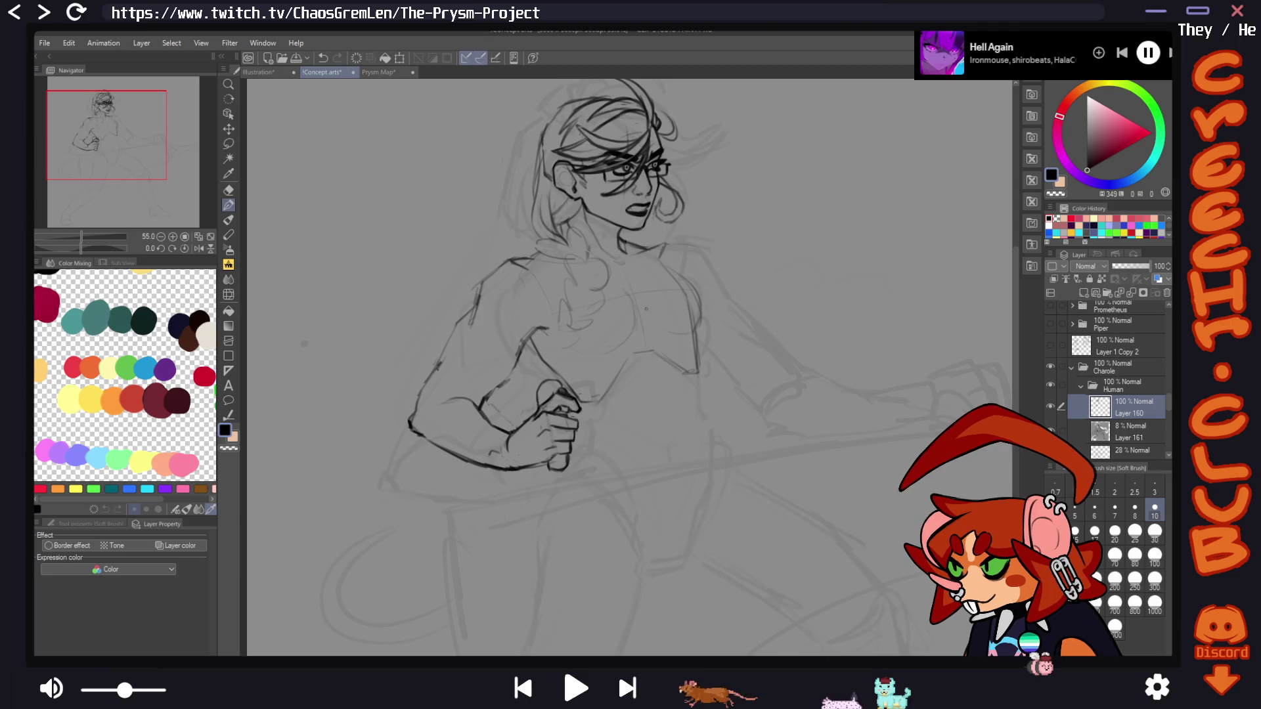
{"action": "key", "text": "h"}
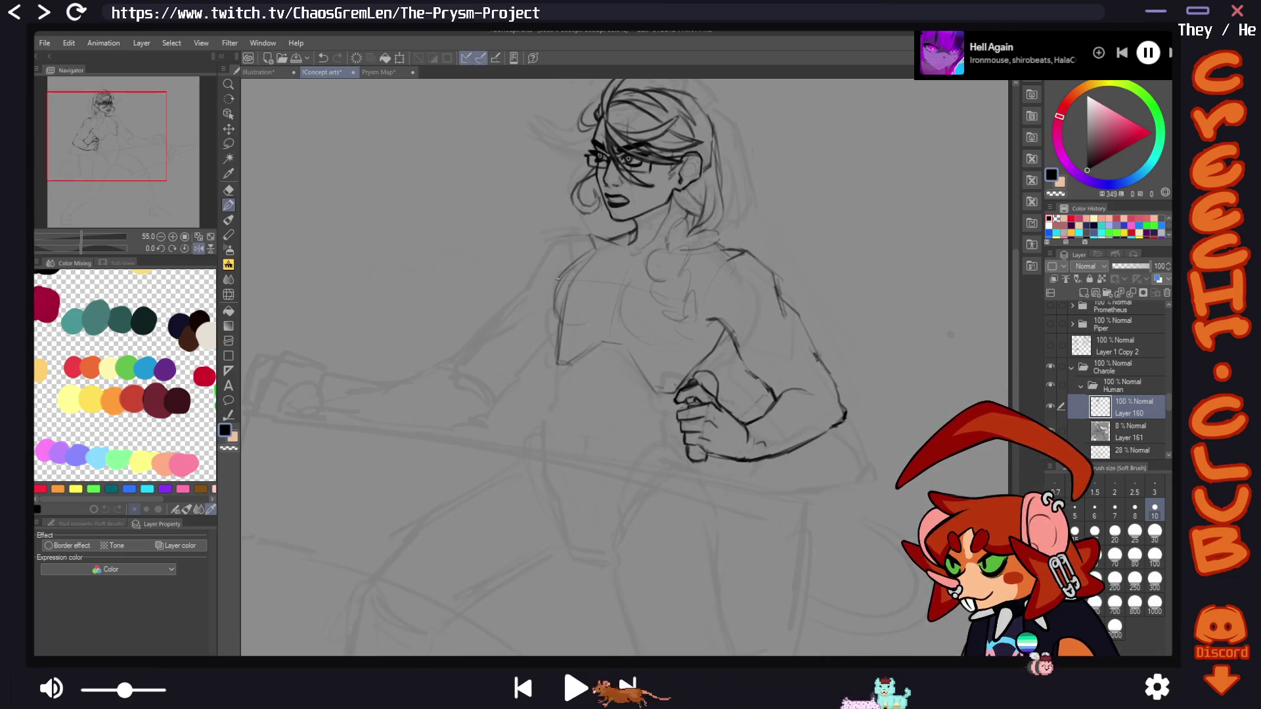
{"action": "key", "text": "ctrl+z"}
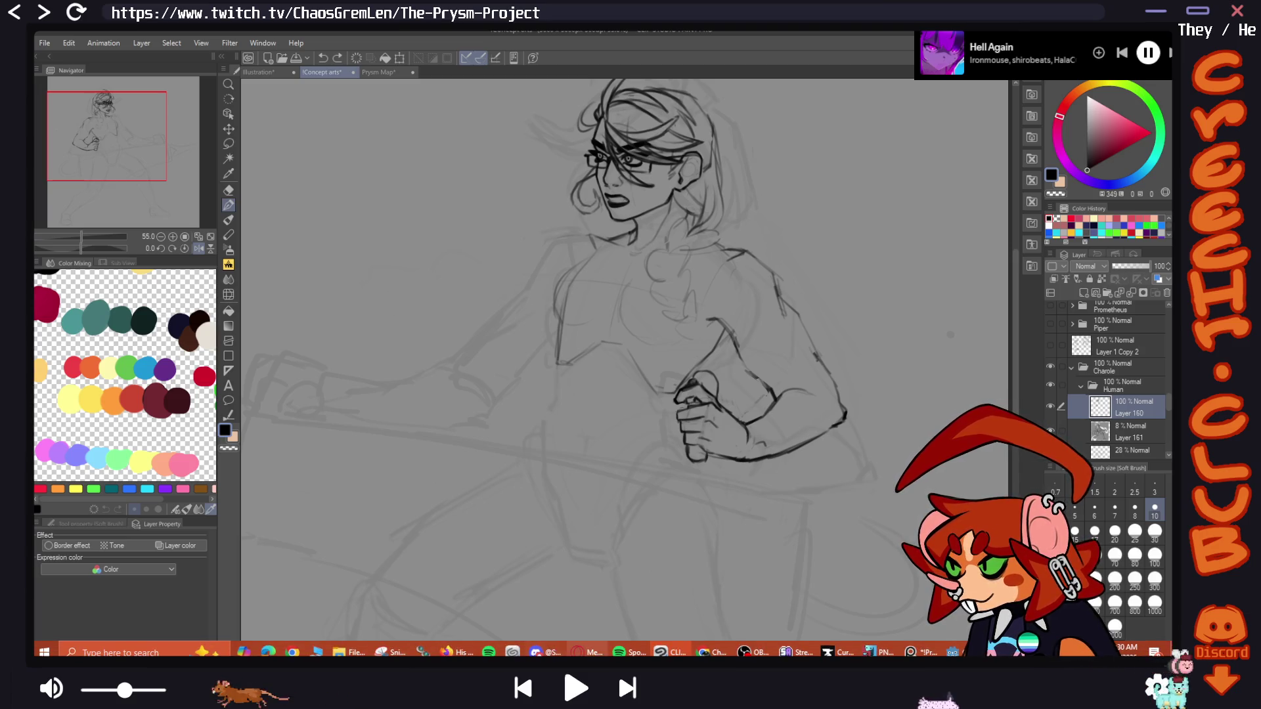
{"action": "mouse_move", "coordinate": [587, 652]}
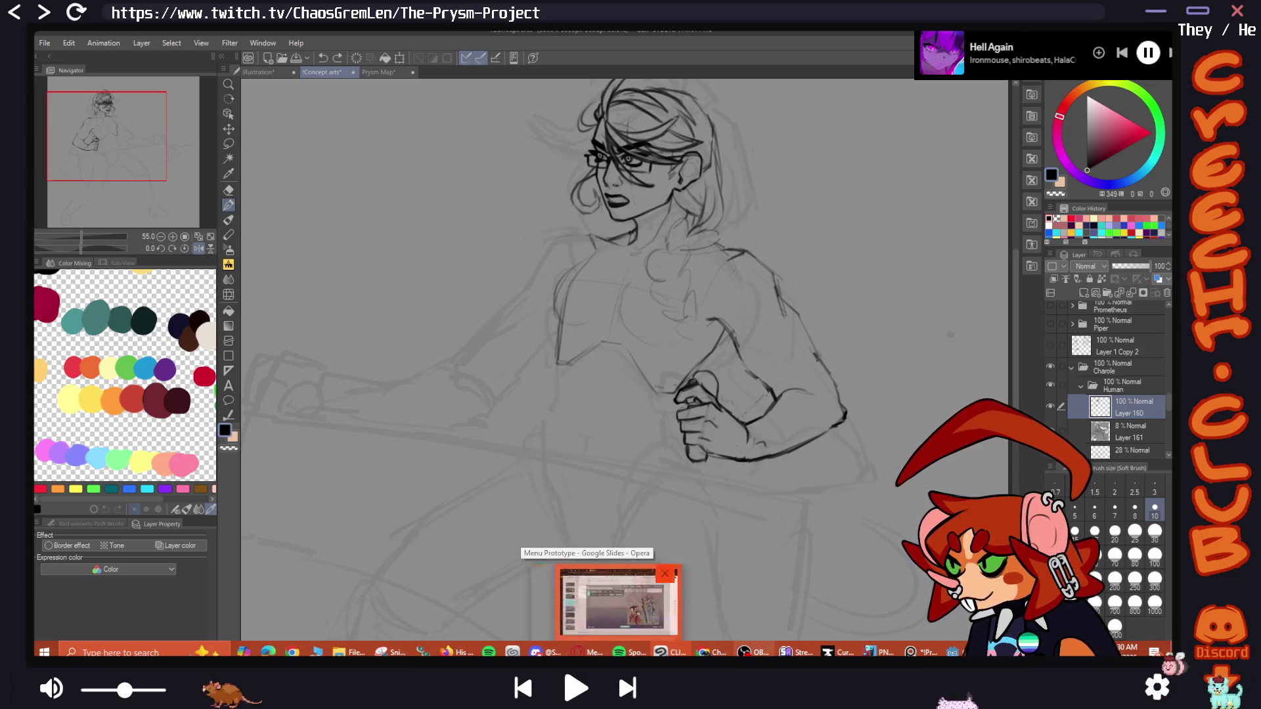
{"action": "left_click", "coordinate": [876, 652]}
{"action": "key", "text": "ctrl+f"}
{"action": "left_click_drag", "start_coordinate": [611, 315], "coordinate": [342, 408]}
{"action": "left_click_drag", "start_coordinate": [607, 279], "coordinate": [312, 279]}
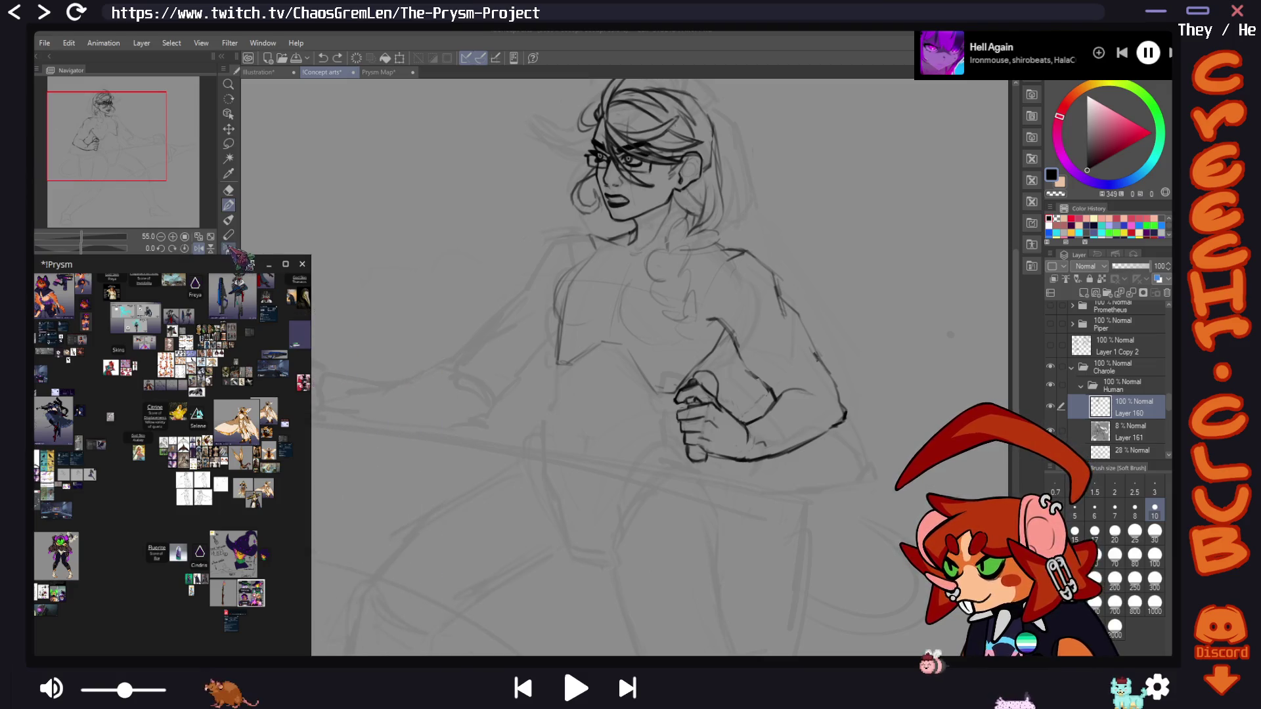
{"action": "mouse_move", "coordinate": [229, 257]}
{"action": "left_mouse_down"}
{"action": "mouse_move", "coordinate": [229, 369]}
{"action": "mouse_move", "coordinate": [228, 337]}
{"action": "left_mouse_up"}
{"action": "left_click_drag", "start_coordinate": [315, 421], "coordinate": [351, 427]}
{"action": "scroll", "coordinate": [308, 519], "scroll_direction": "down", "scroll_amount": 3}
{"action": "scroll", "coordinate": [177, 525], "scroll_direction": "up", "scroll_amount": 3}
{"action": "scroll", "coordinate": [178, 526], "scroll_direction": "up", "scroll_amount": 3}
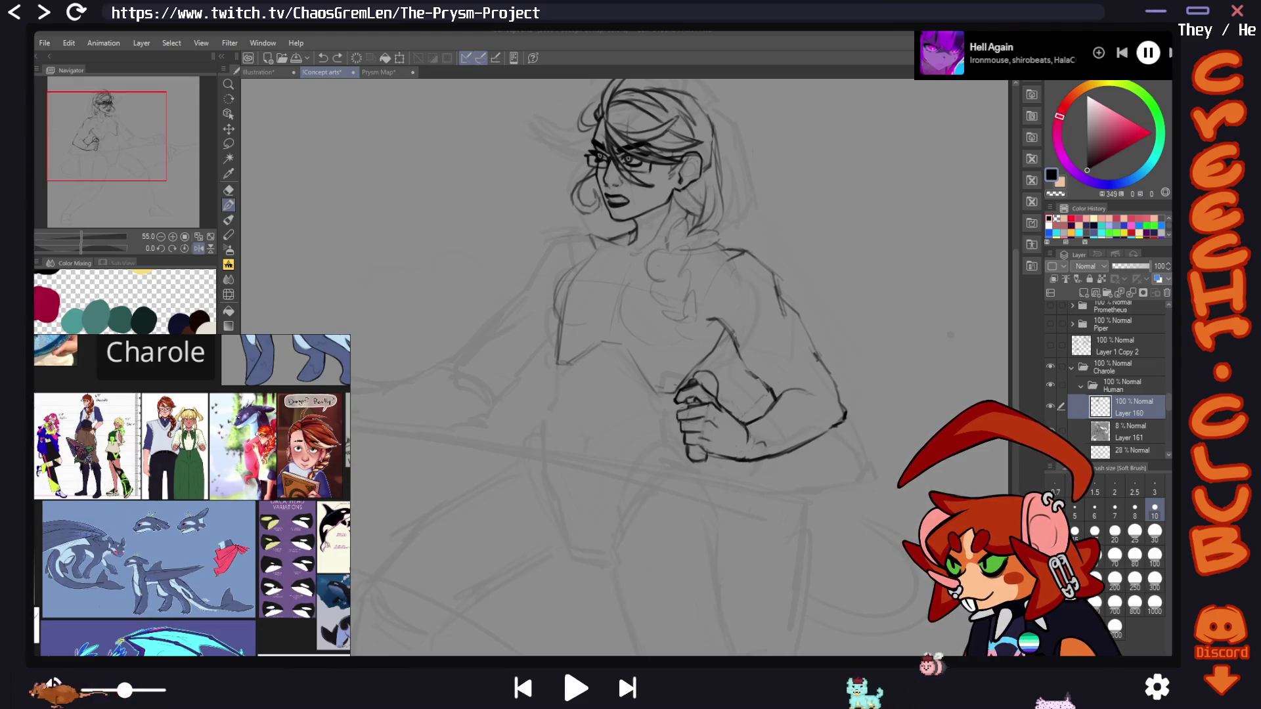
{"action": "scroll", "coordinate": [39, 423], "scroll_direction": "up", "scroll_amount": 5}
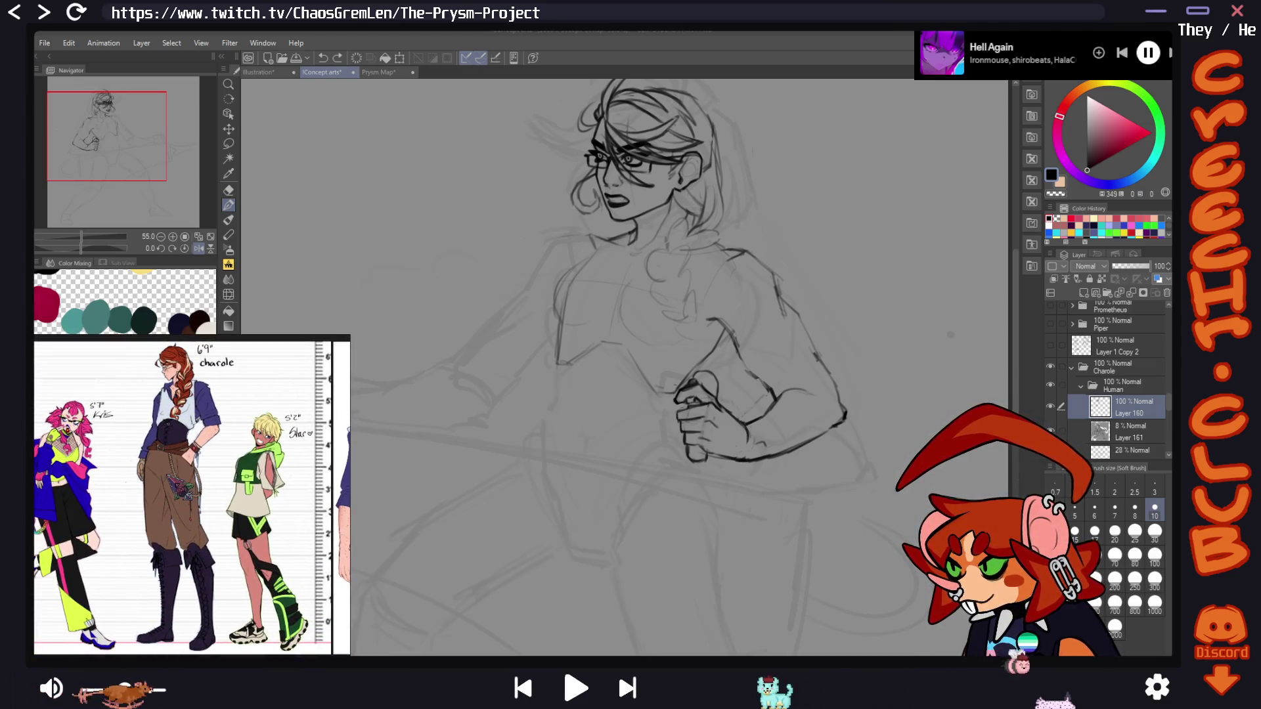
{"action": "scroll", "coordinate": [191, 496], "scroll_direction": "down", "scroll_amount": 4}
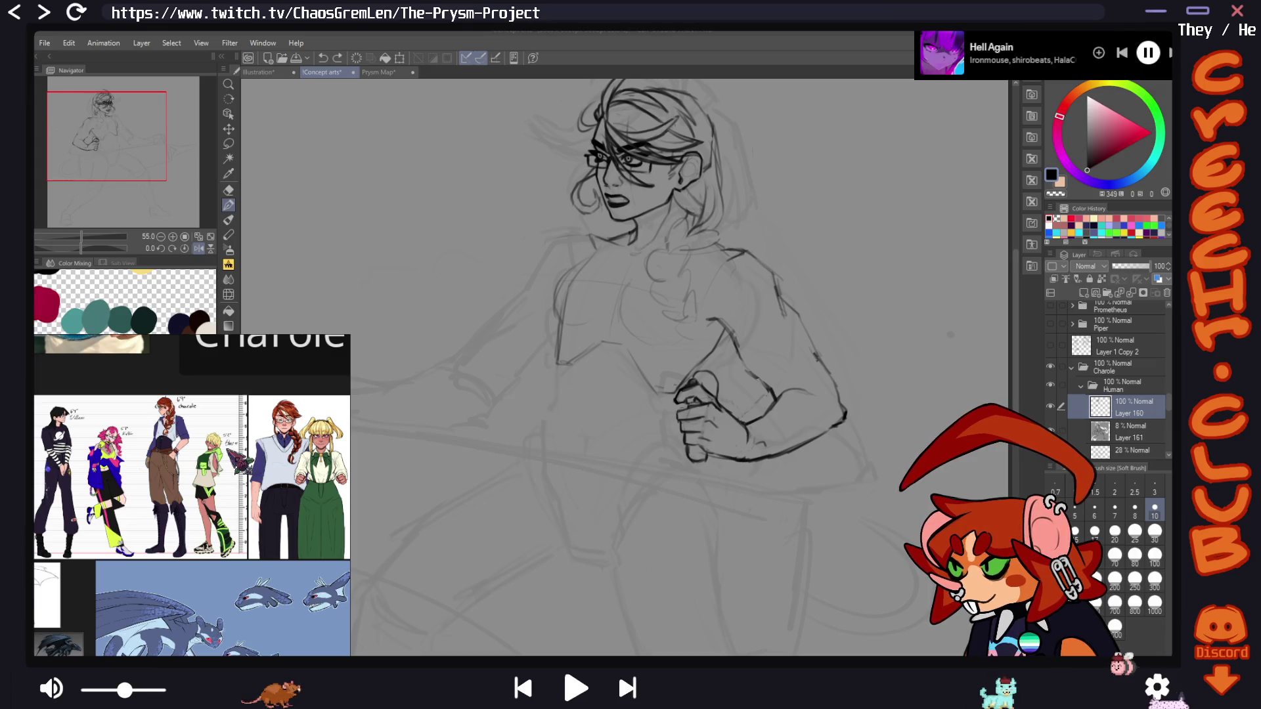
{"action": "left_click", "coordinate": [229, 190]}
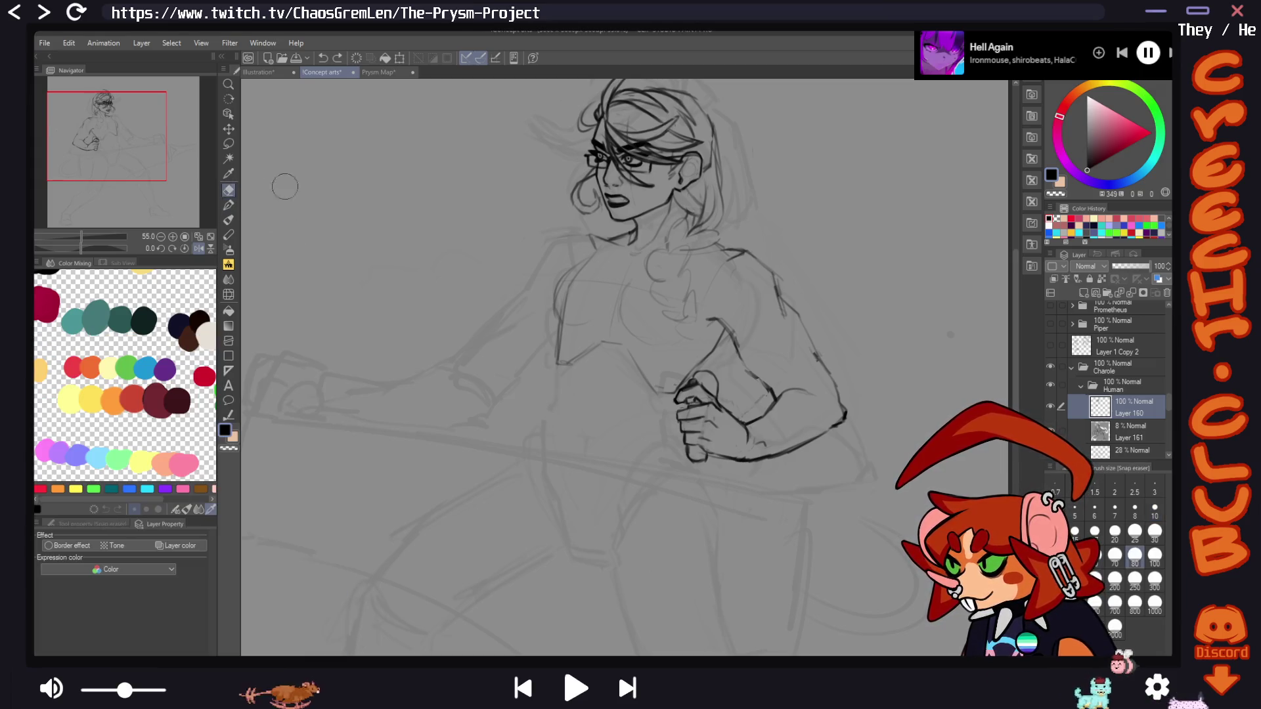
{"action": "left_click", "coordinate": [229, 205]}
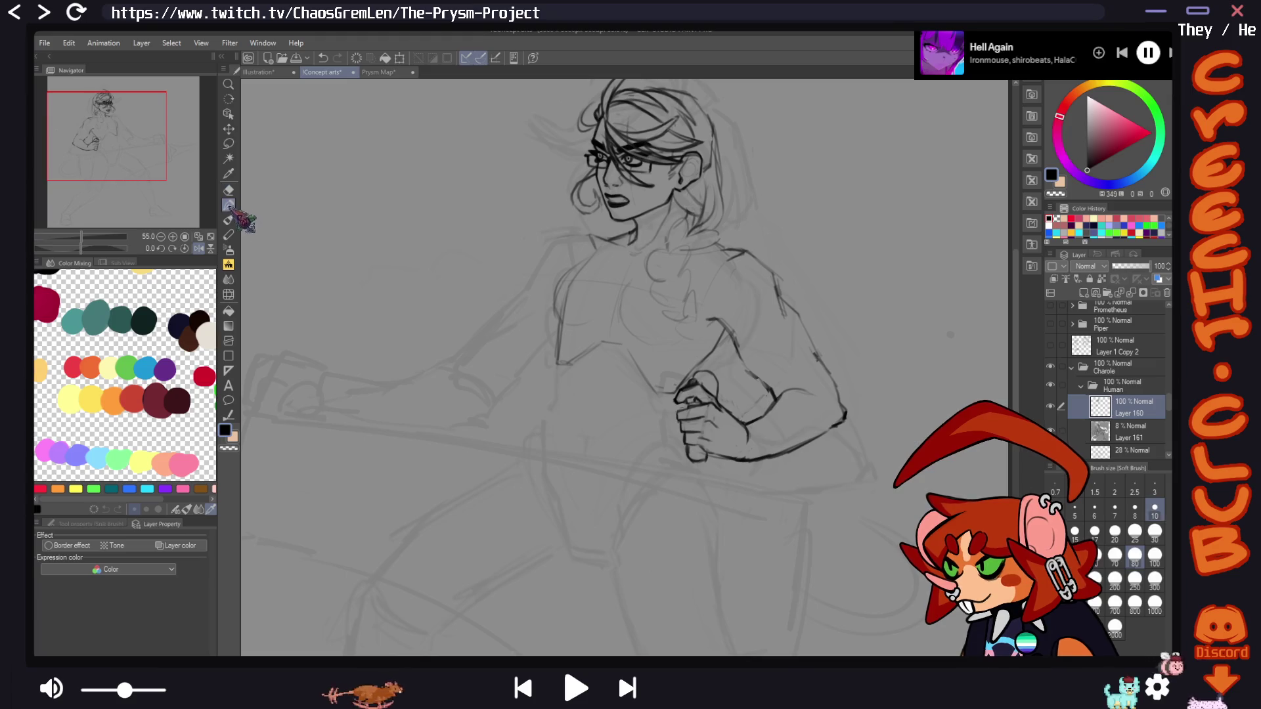